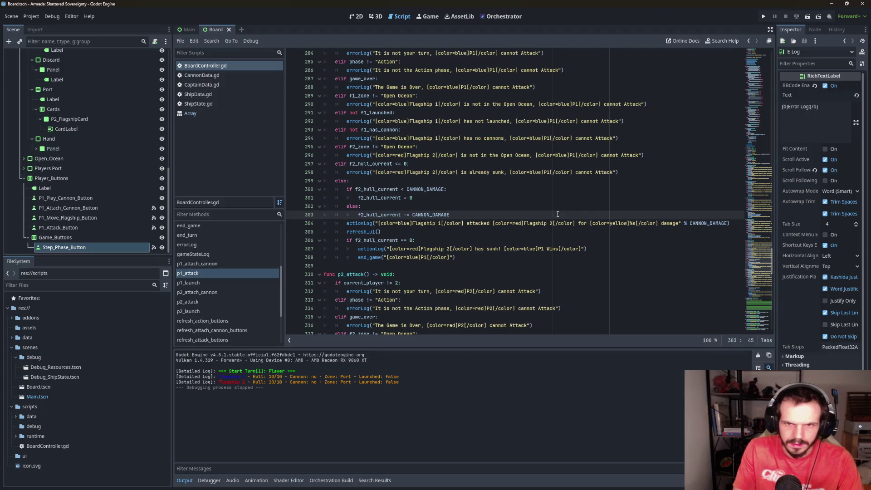
Add `f1_cannons_fired_this_turn += 1` right after p1_attack's attack log line
{"action": "left_click", "coordinate": [740, 224]}
{"action": "key", "text": "Return"}
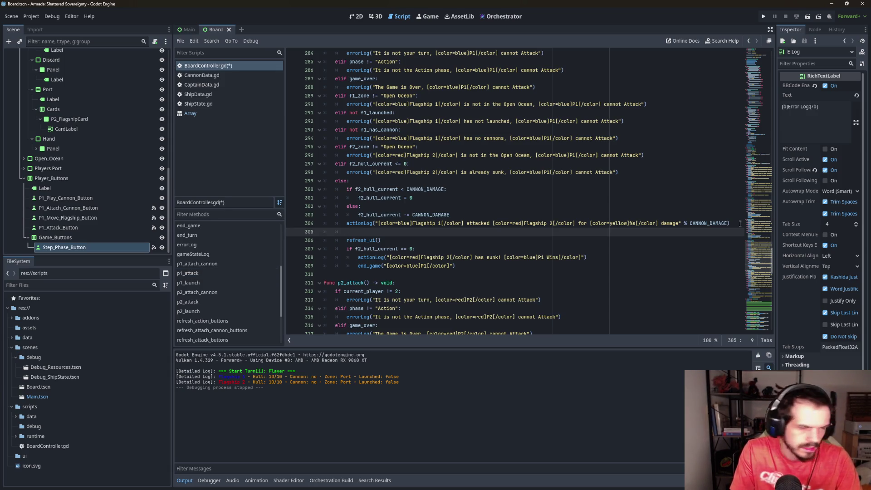
{"action": "type", "text": "f1_c"}
{"action": "key", "text": "Return"}
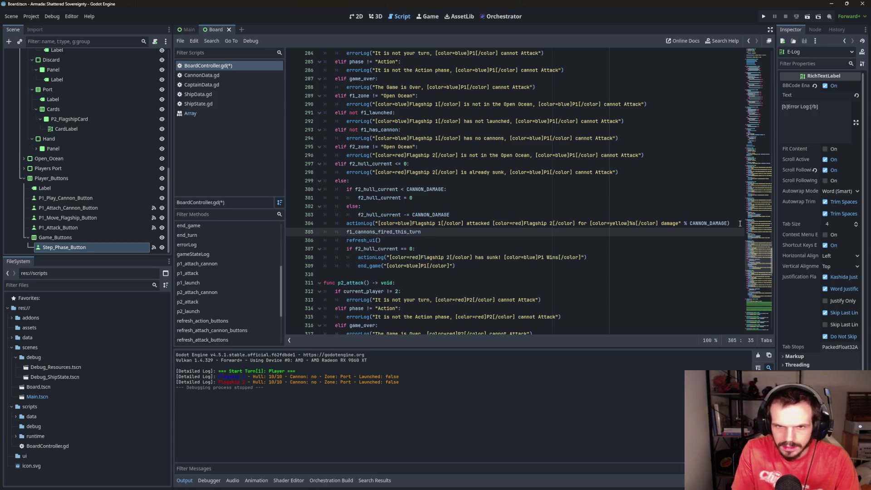
{"action": "type", "text": " += 1"}
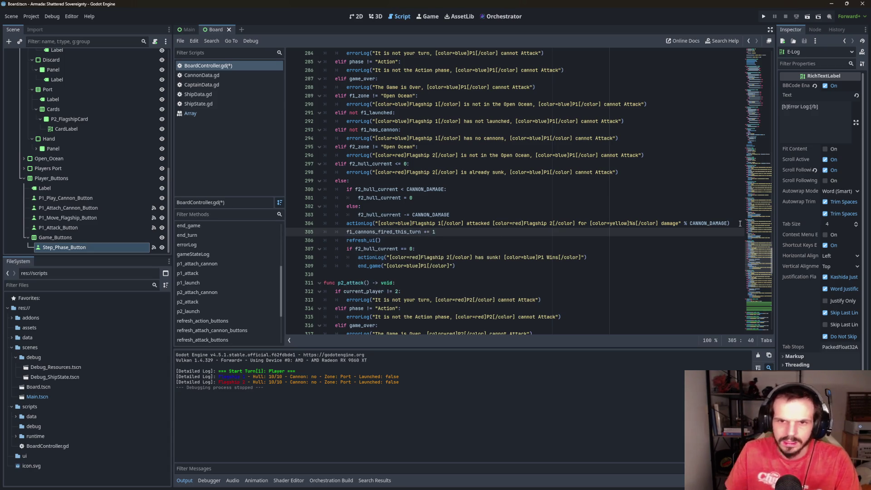
Select the new cannon counter line so it can be copied
{"action": "left_click", "coordinate": [510, 251]}
{"action": "left_click", "coordinate": [479, 230]}
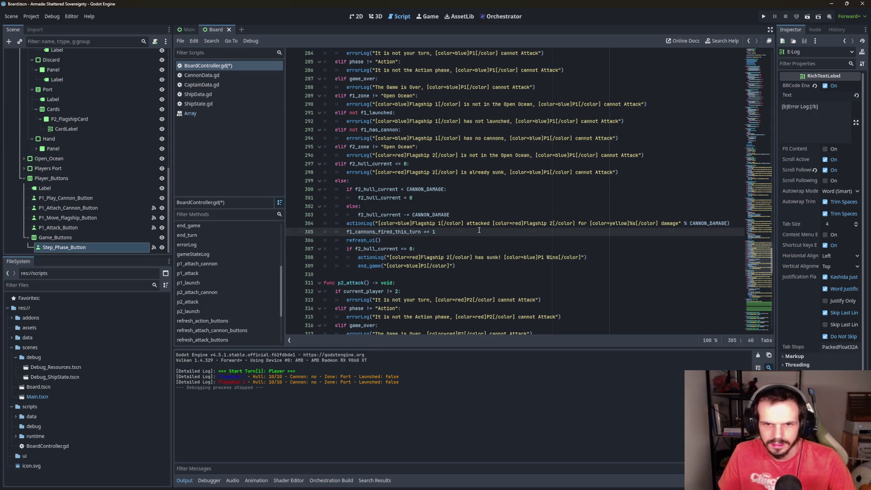
{"action": "scroll", "coordinate": [479, 230], "scroll_direction": "down", "scroll_amount": 4}
{"action": "left_click_drag", "start_coordinate": [436, 130], "coordinate": [346, 130]}
{"action": "key", "text": "ctrl+c"}
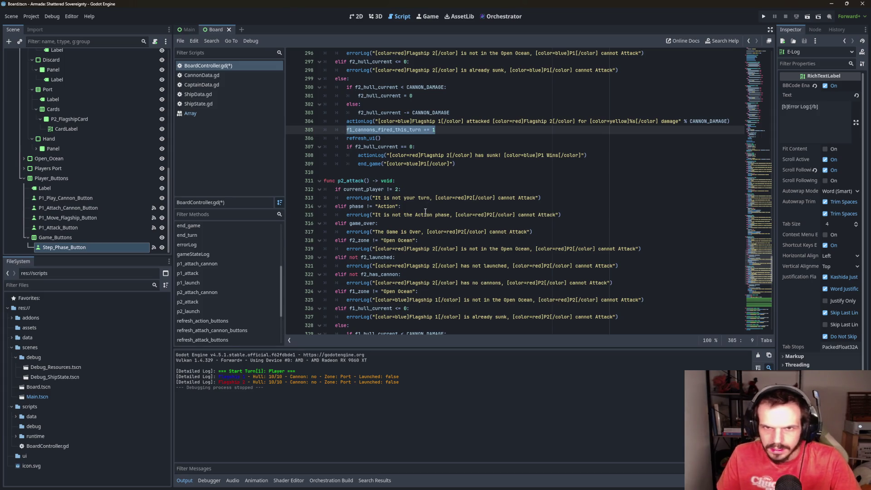
Paste the counter line after p2_attack's attack log and change it to f2_cannons_fired_this_turn
{"action": "scroll", "coordinate": [422, 213], "scroll_direction": "down", "scroll_amount": 5}
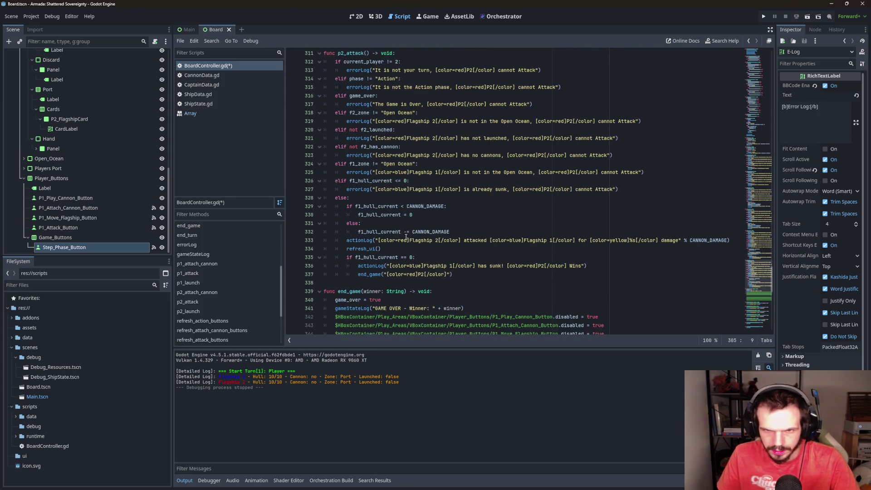
{"action": "left_click", "coordinate": [733, 240]}
{"action": "key", "text": "Return"}
{"action": "key", "text": "ctrl+v"}
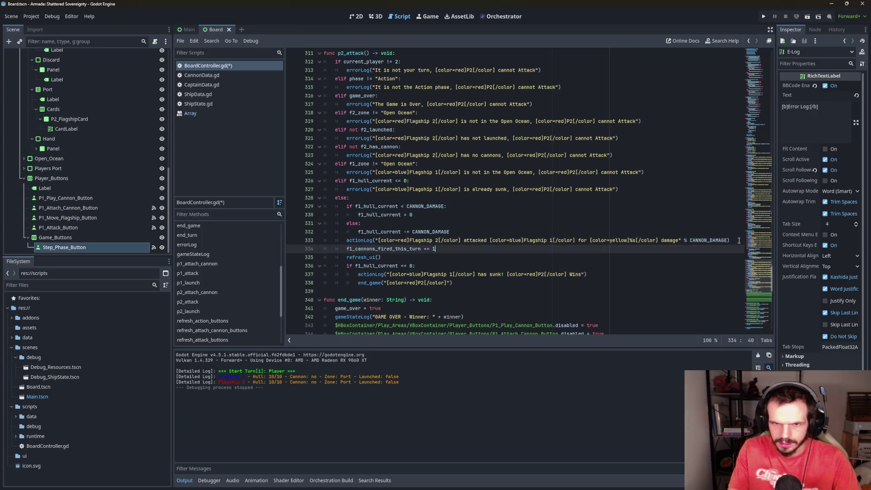
{"action": "left_click", "coordinate": [352, 251]}
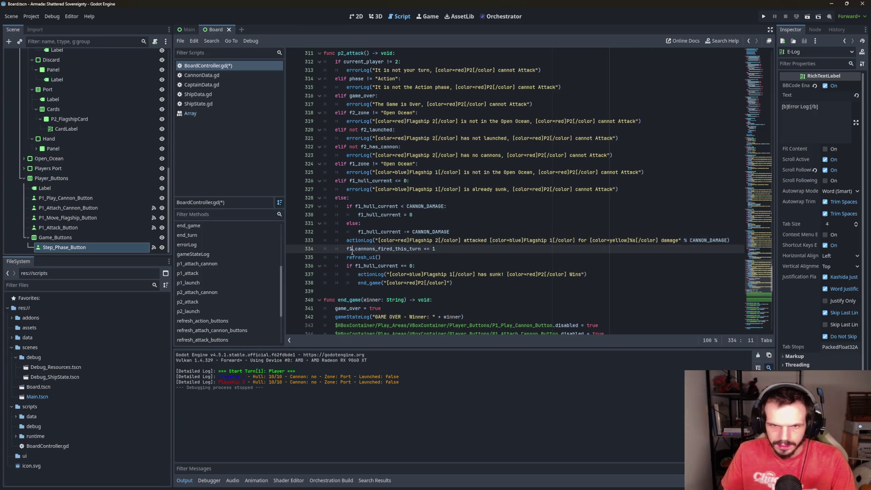
{"action": "key", "text": "BackSpace"}
{"action": "type", "text": "2"}
{"action": "left_click", "coordinate": [460, 249]}
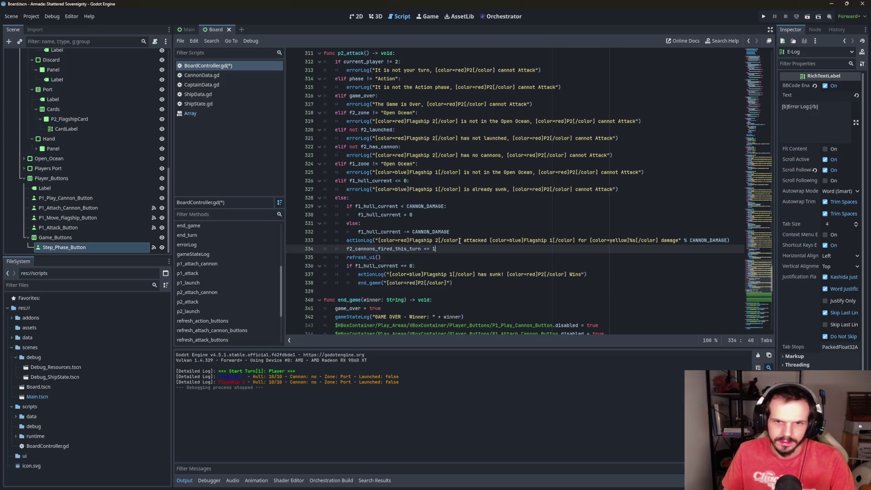
Return to p1_attack and place the caret at the end of its already-sunk check
{"action": "scroll", "coordinate": [460, 250], "scroll_direction": "down", "scroll_amount": 2}
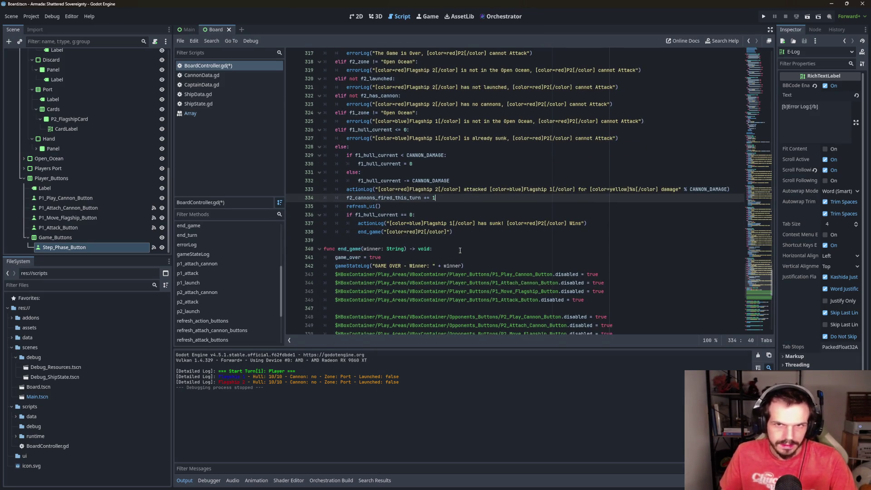
{"action": "scroll", "coordinate": [460, 250], "scroll_direction": "up", "scroll_amount": 5}
{"action": "scroll", "coordinate": [460, 250], "scroll_direction": "up", "scroll_amount": 8}
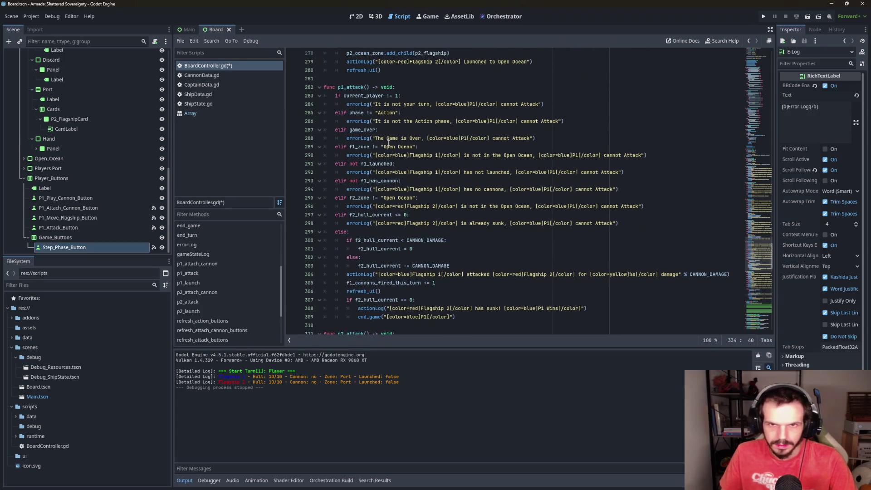
{"action": "scroll", "coordinate": [383, 117], "scroll_direction": "up", "scroll_amount": 1}
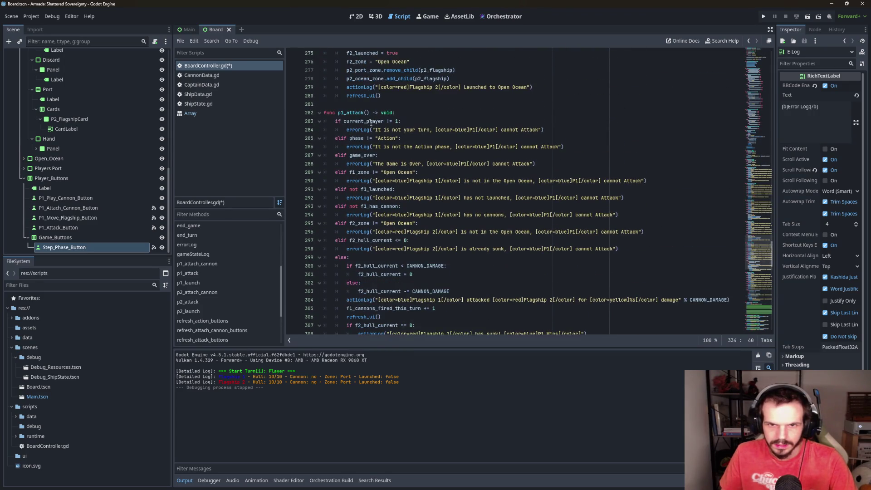
{"action": "scroll", "coordinate": [371, 122], "scroll_direction": "down", "scroll_amount": 3}
{"action": "scroll", "coordinate": [426, 132], "scroll_direction": "up", "scroll_amount": 1}
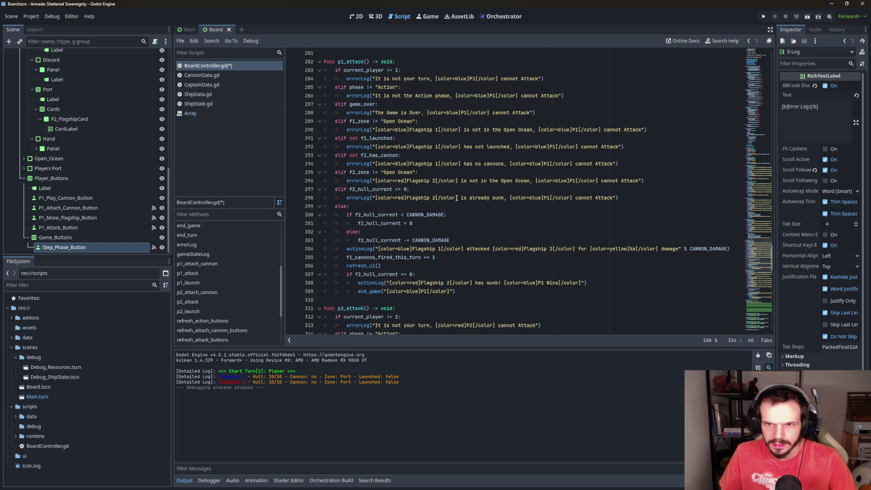
{"action": "left_click", "coordinate": [650, 201]}
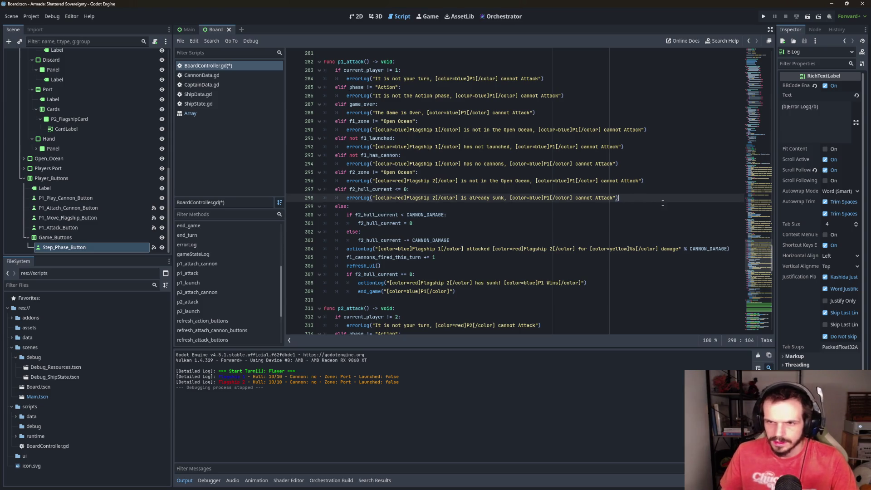
Add an `elif f1_cannons_fired_this_turn >= CANNONS_PER_TURN:` branch that calls errorLog
{"action": "key", "text": "Return"}
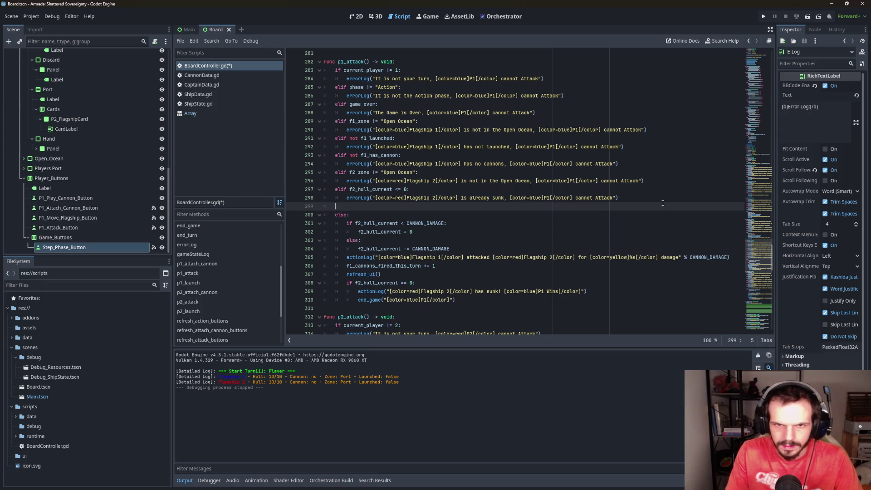
{"action": "type", "text": "elif "}
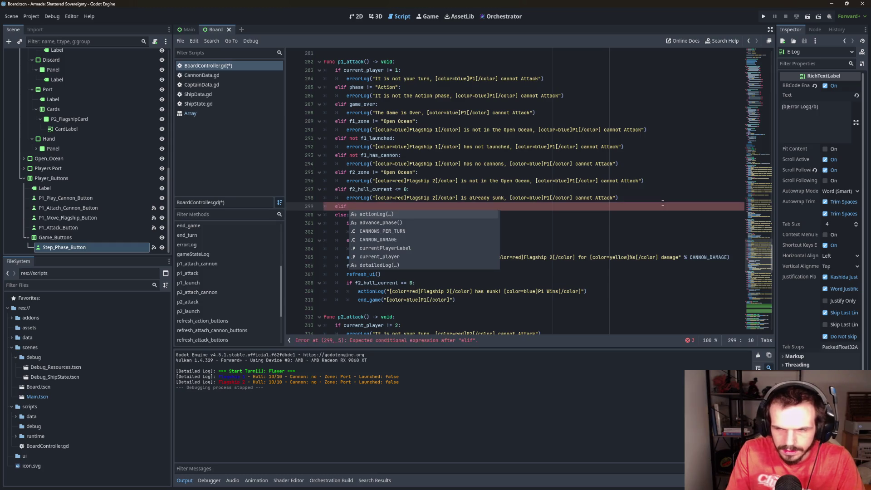
{"action": "type", "text": "f1_cannons_fired_this_turn "}
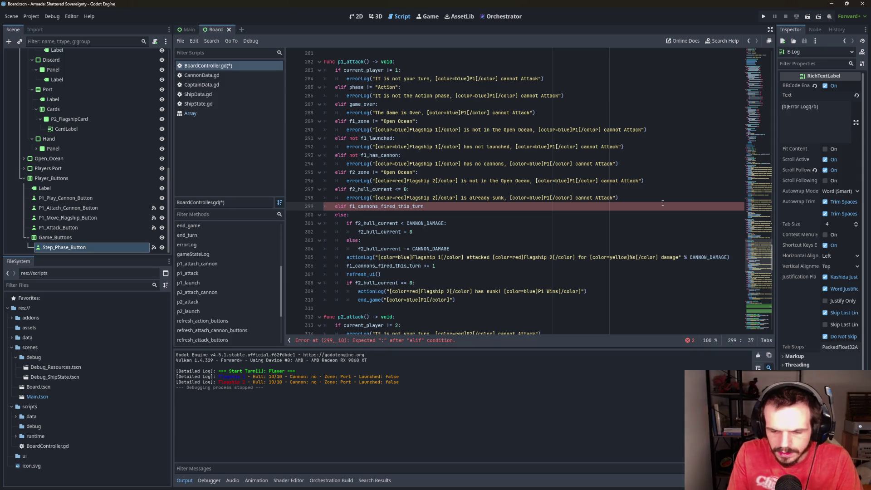
{"action": "type", "text": ">= C"}
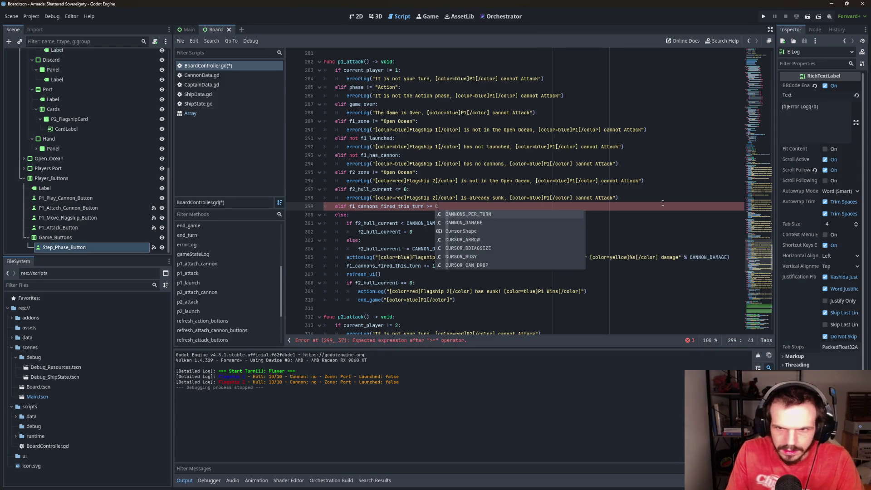
{"action": "key", "text": "Return"}
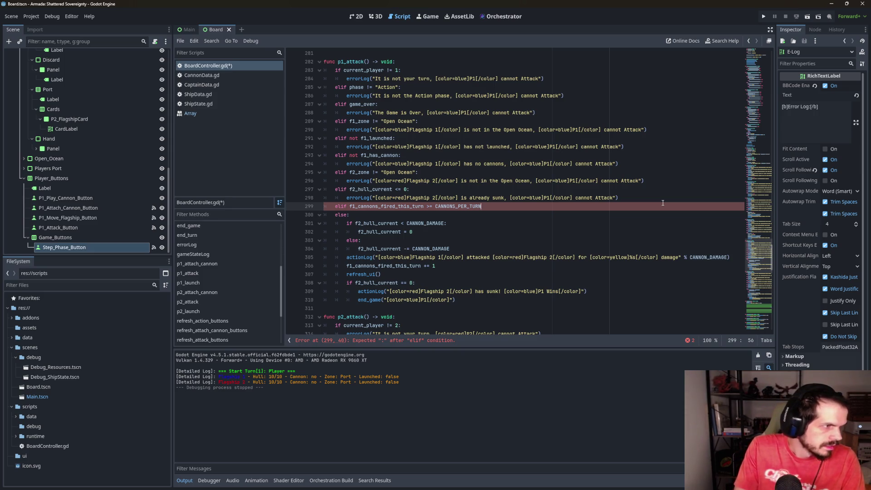
{"action": "type", "text": ":"}
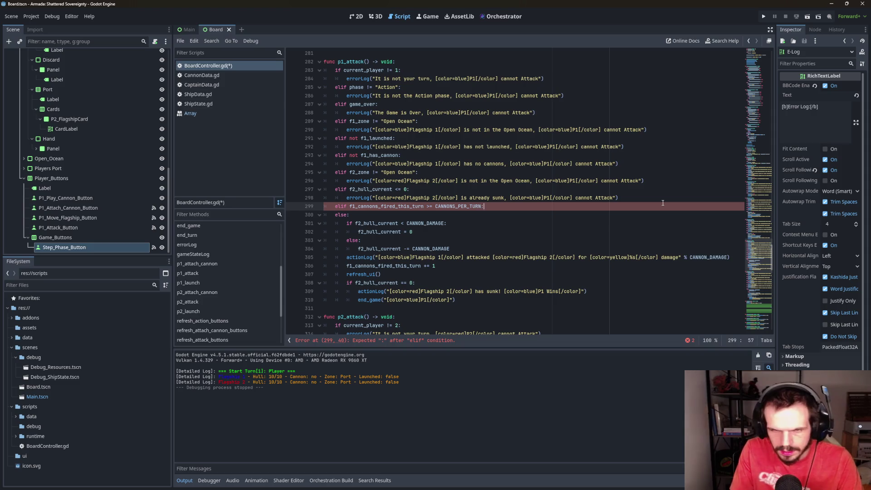
{"action": "key", "text": "Return"}
{"action": "type", "text": "errorLog("}
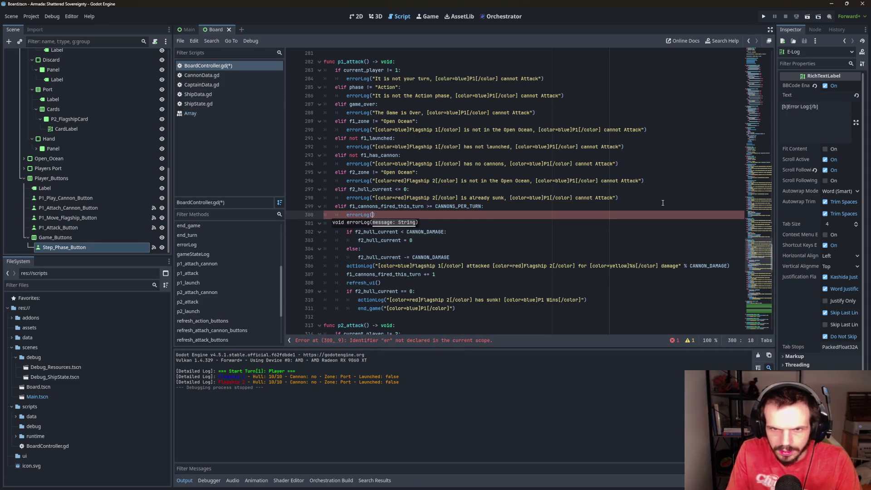
{"action": "key", "text": "Return"}
Write the blue 'Flagship 1's cannons are exhausted,' message and select the 'P1 cannot Attack' ending to copy
{"action": "type", "text": "\"["}
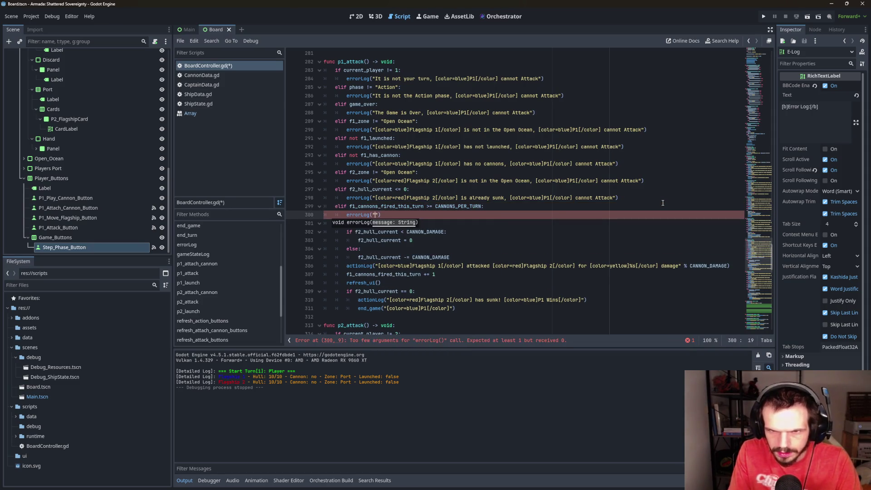
{"action": "type", "text": "color=red"}
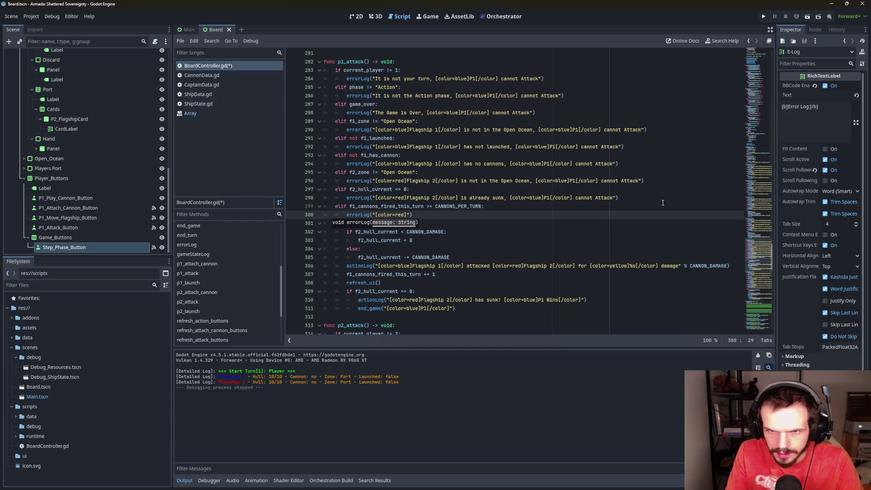
{"action": "key", "text": "BackSpace"}
{"action": "key", "text": "BackSpace"}
{"action": "key", "text": "BackSpace"}
{"action": "type", "text": "blue"}
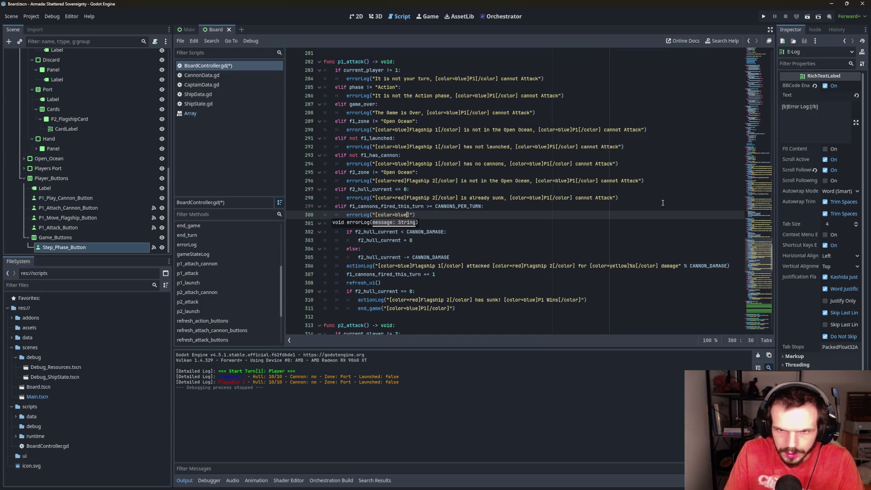
{"action": "type", "text": "Flagship "}
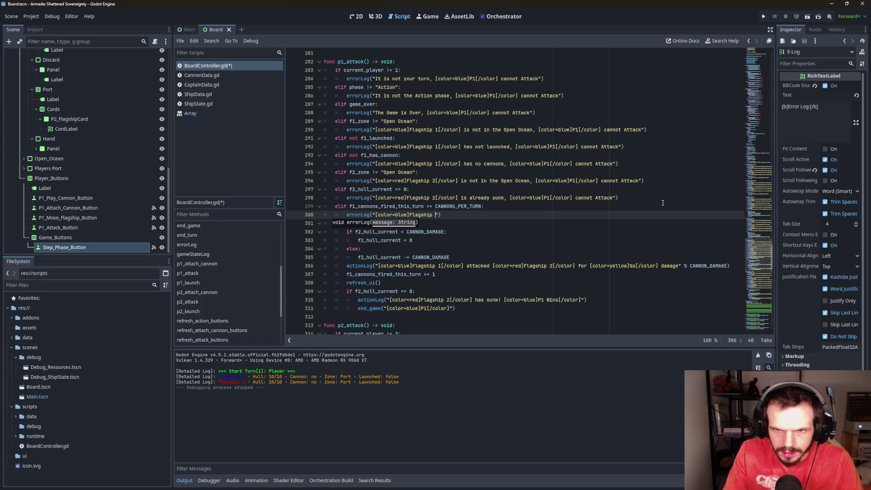
{"action": "type", "text": "1's "}
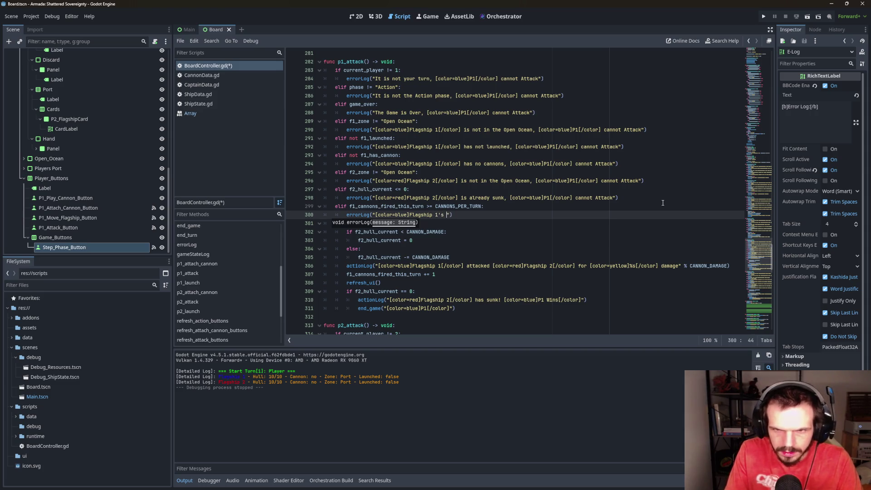
{"action": "type", "text": "cannons "}
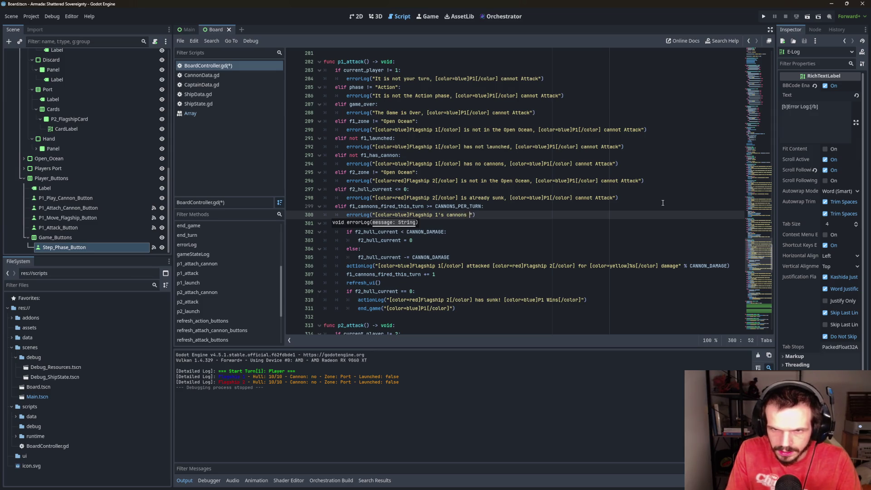
{"action": "type", "text": "are exhausted,"}
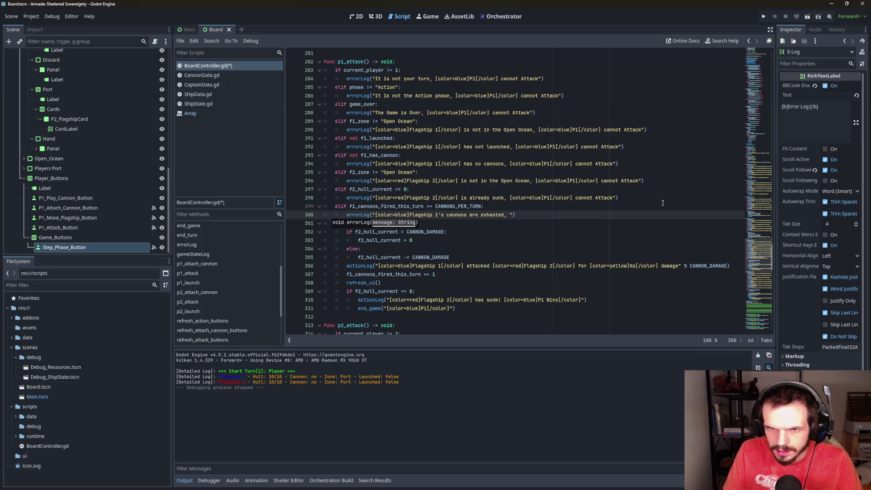
{"action": "key", "text": "Left"}
{"action": "key", "text": "Left"}
{"action": "key", "text": "Left"}
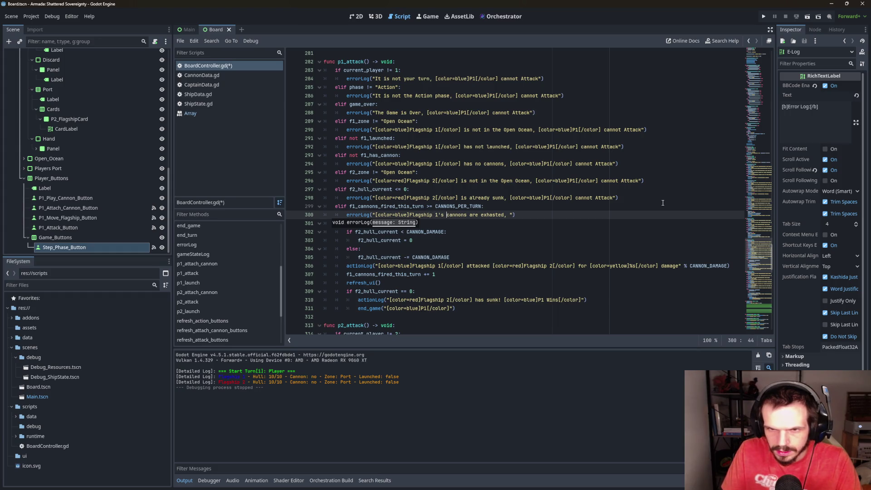
{"action": "type", "text": "["}
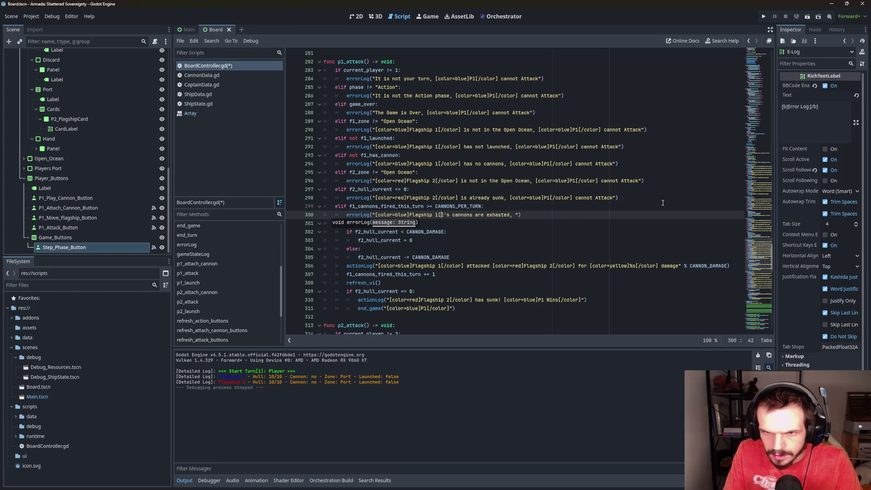
{"action": "type", "text": "/color"}
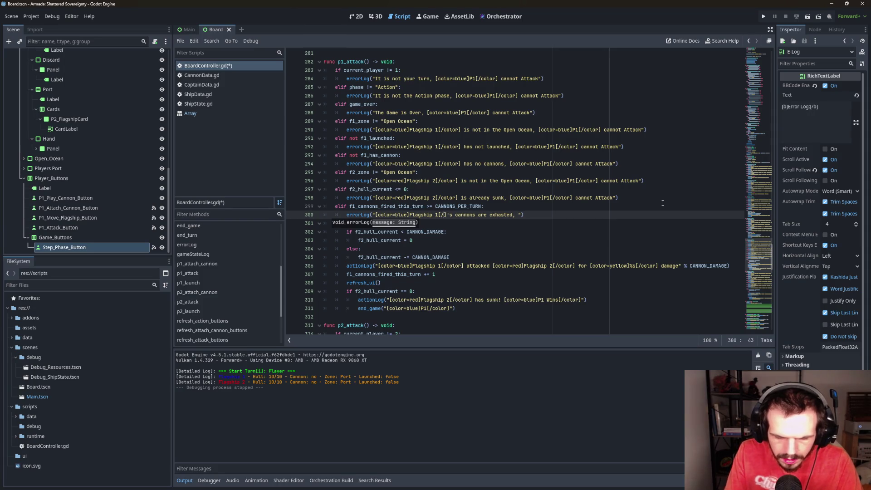
{"action": "key", "text": "Right"}
{"action": "key", "text": "Right"}
{"action": "key", "text": "Right"}
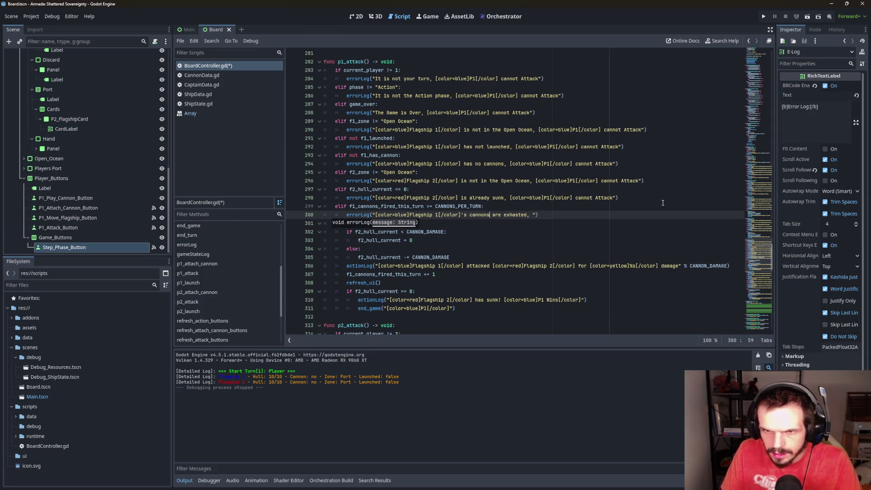
{"action": "key", "text": "Right"}
{"action": "key", "text": "Right"}
{"action": "key", "text": "Right"}
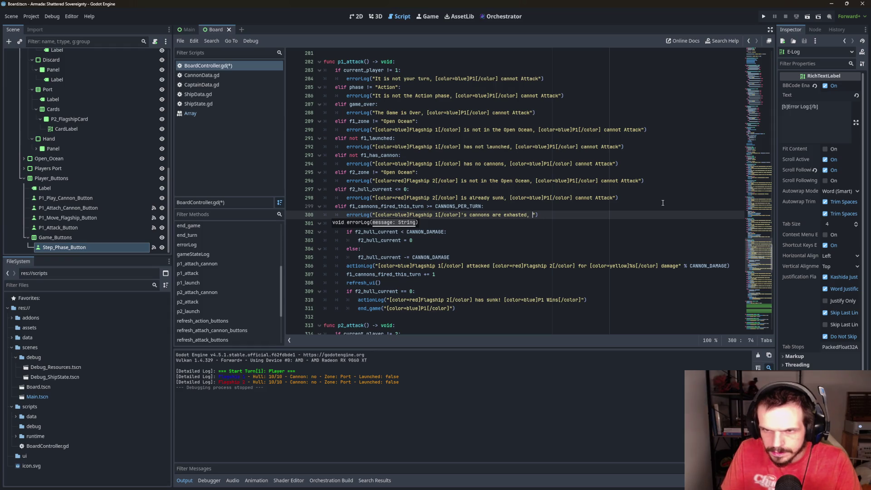
{"action": "type", "text": "[colo"}
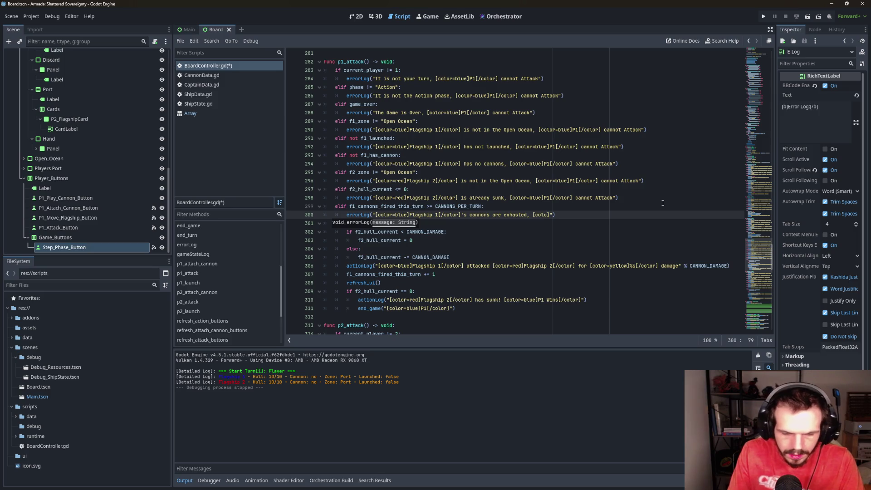
{"action": "type", "text": "r=blue]"}
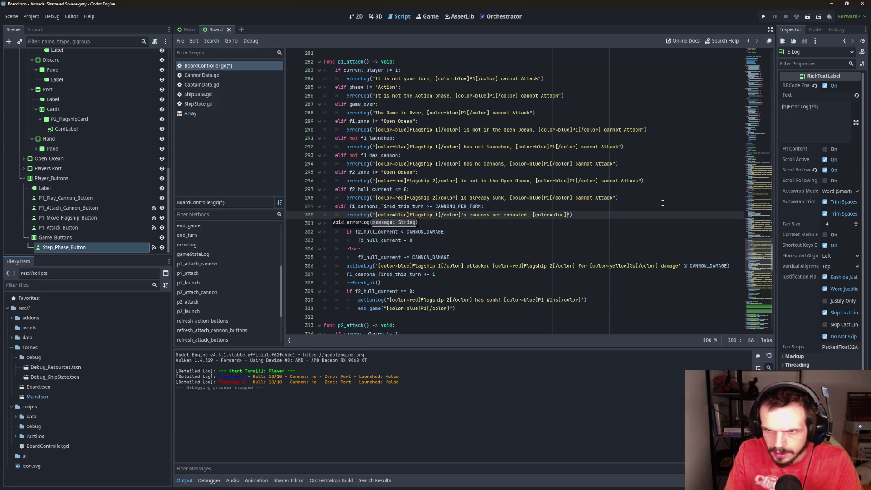
{"action": "left_click_drag", "start_coordinate": [510, 198], "coordinate": [613, 198]}
{"action": "key", "text": "ctrl+c"}
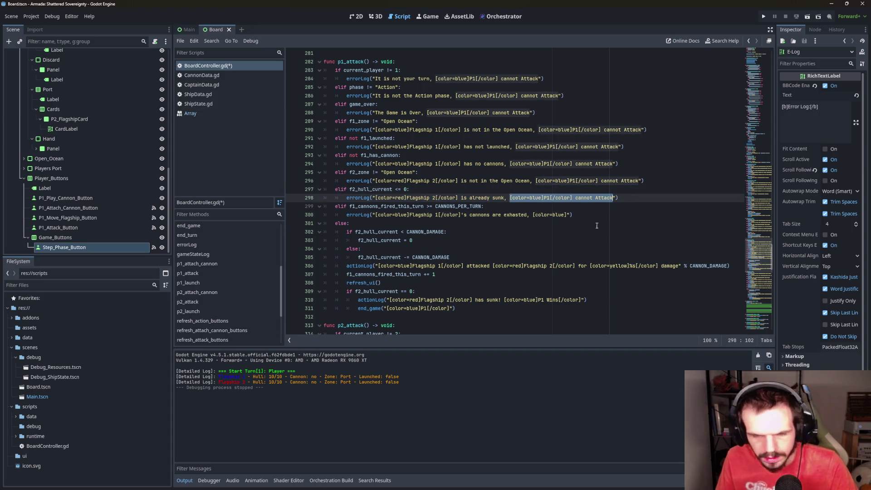
Finish line 300's message with the pasted 'P1 cannot Attack' ending
{"action": "left_click_drag", "start_coordinate": [534, 215], "coordinate": [570, 215]}
{"action": "key", "text": "ctrl+v"}
{"action": "left_click", "coordinate": [618, 240]}
{"action": "scroll", "coordinate": [432, 226], "scroll_direction": "down", "scroll_amount": 1}
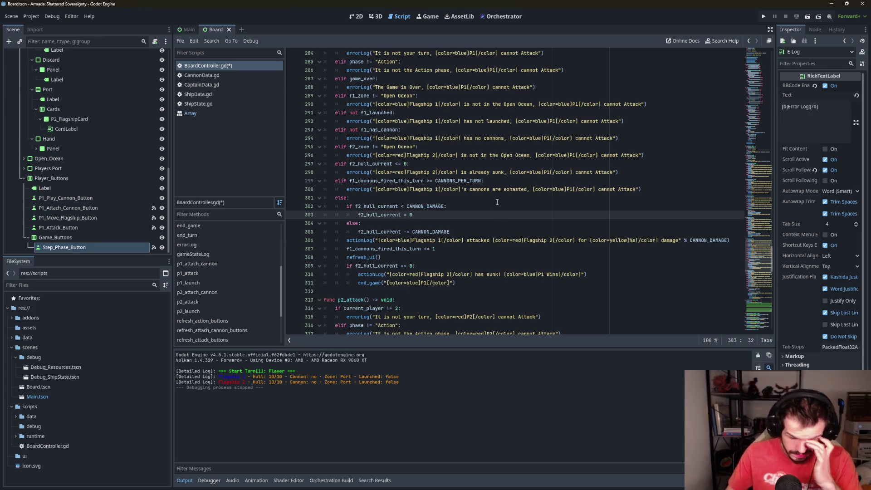
Copy the cannons-exhausted check into p2_attack after its sunk check, fixing the indentation
{"action": "left_click_drag", "start_coordinate": [641, 190], "coordinate": [322, 181]}
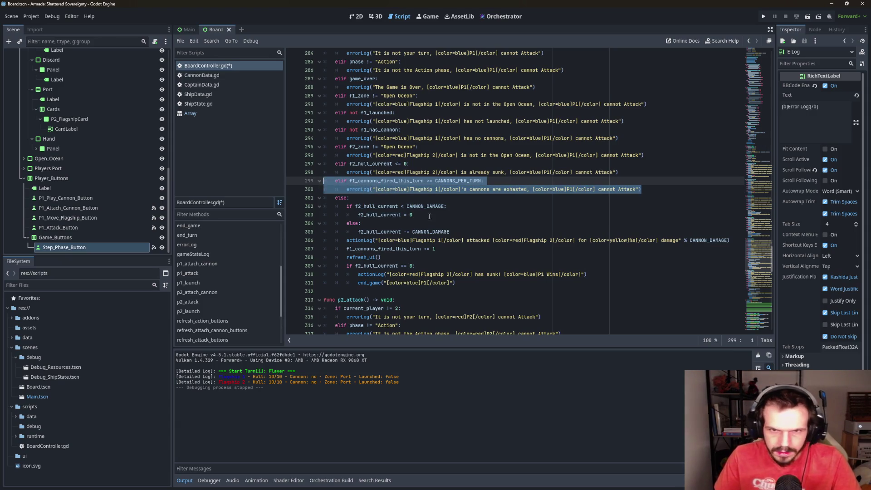
{"action": "scroll", "coordinate": [454, 221], "scroll_direction": "down", "scroll_amount": 5}
{"action": "scroll", "coordinate": [453, 221], "scroll_direction": "down", "scroll_amount": 3}
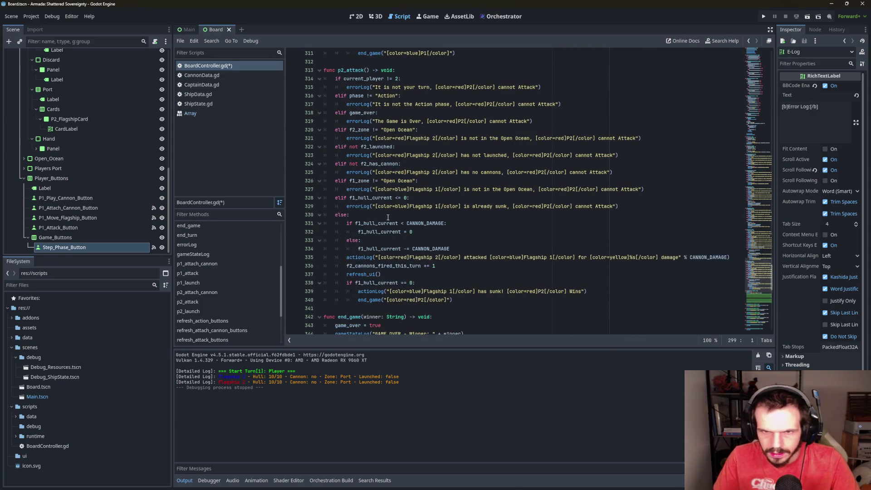
{"action": "left_click", "coordinate": [648, 209]}
{"action": "key", "text": "Return"}
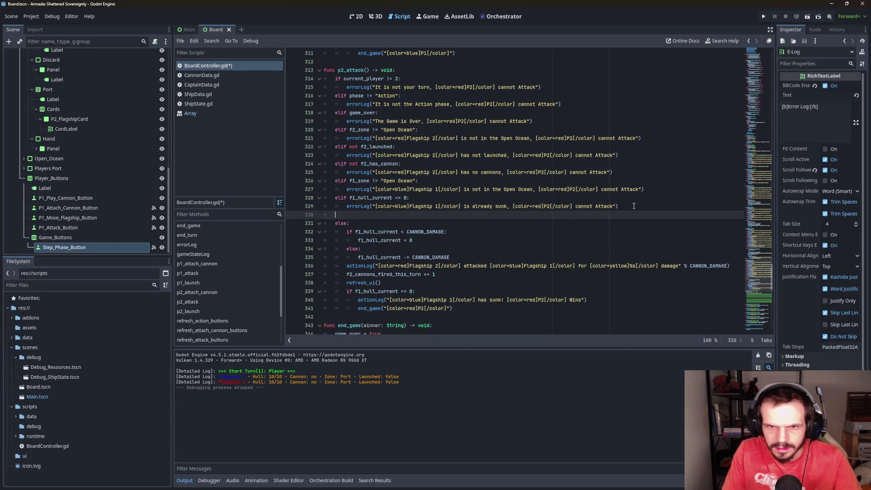
{"action": "key", "text": "ctrl+v"}
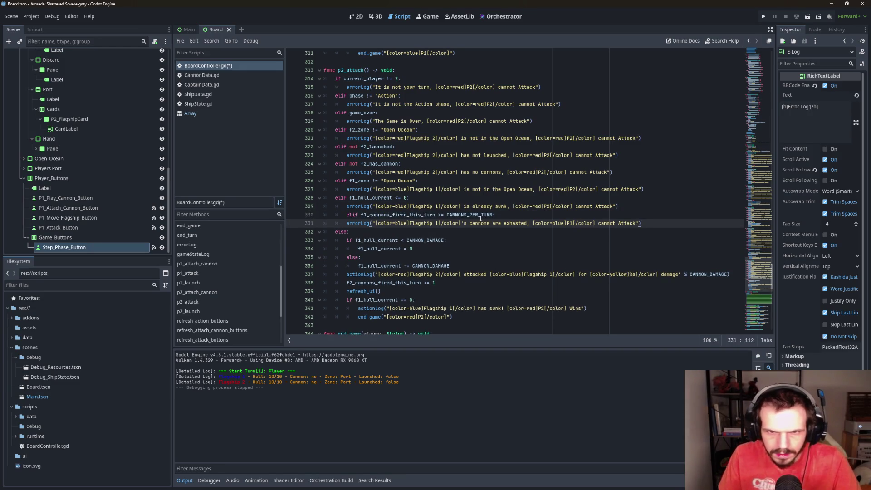
{"action": "key", "text": "Up"}
{"action": "key", "text": "Home"}
{"action": "key", "text": "BackSpace"}
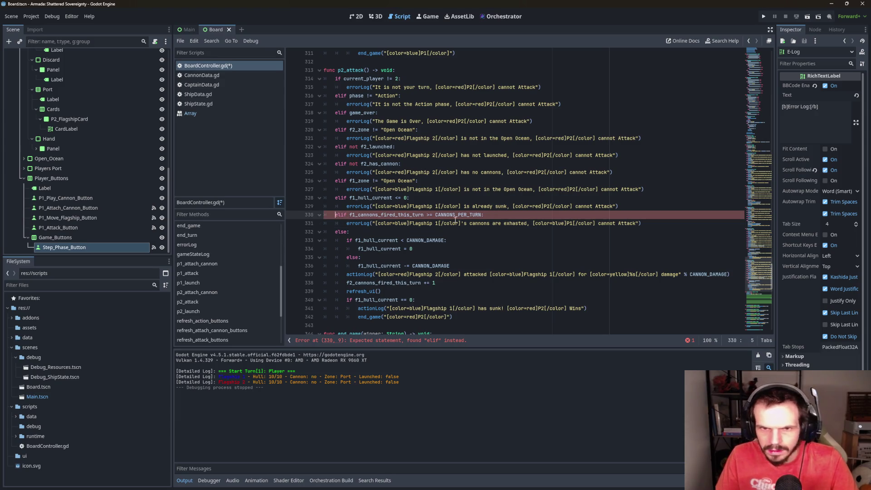
{"action": "key", "text": "Down"}
{"action": "key", "text": "Down"}
{"action": "key", "text": "Down"}
{"action": "key", "text": "End"}
Adapt the pasted check for player 2: f2 counter, red colour, Flagship 2 and P2
{"action": "left_click", "coordinate": [355, 217]}
{"action": "key", "text": "BackSpace"}
{"action": "type", "text": "2"}
{"action": "left_click", "coordinate": [552, 231]}
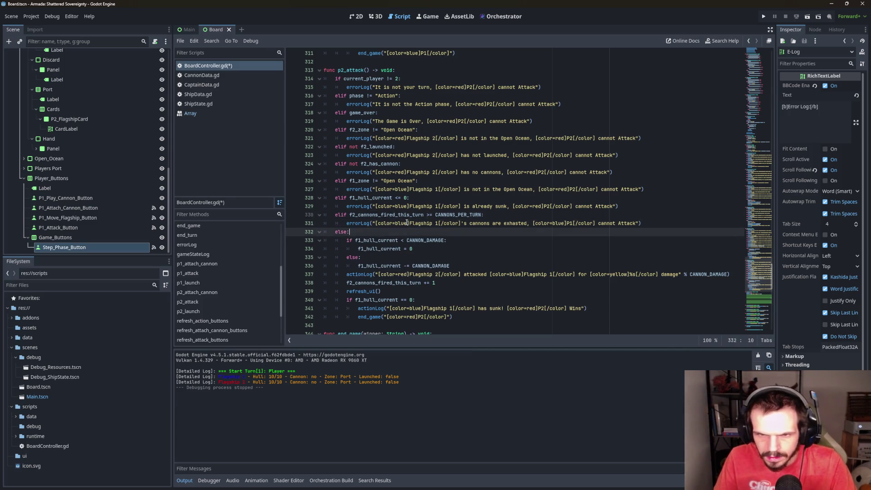
{"action": "left_click_drag", "start_coordinate": [406, 223], "coordinate": [397, 221]}
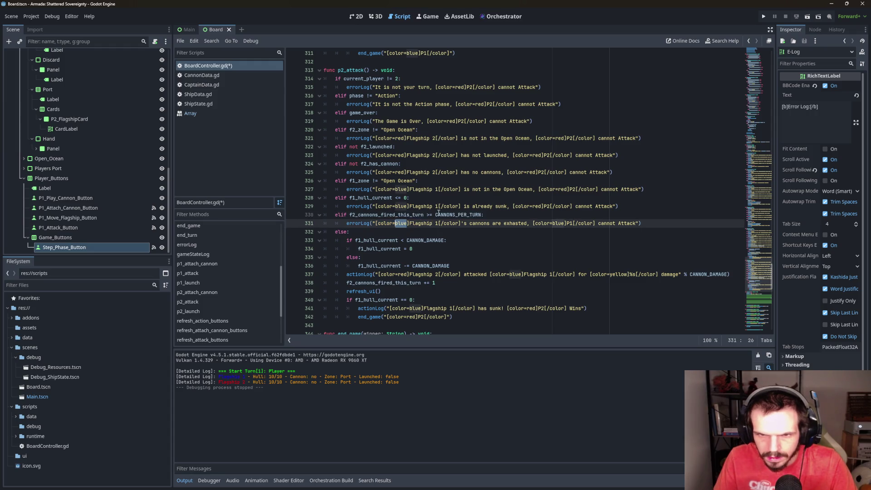
{"action": "type", "text": "red"}
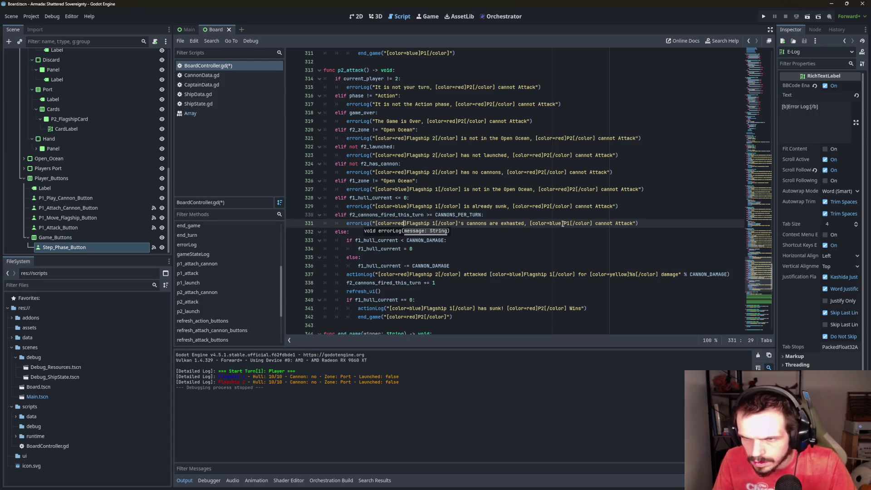
{"action": "double_click", "coordinate": [561, 223]}
{"action": "type", "text": "red"}
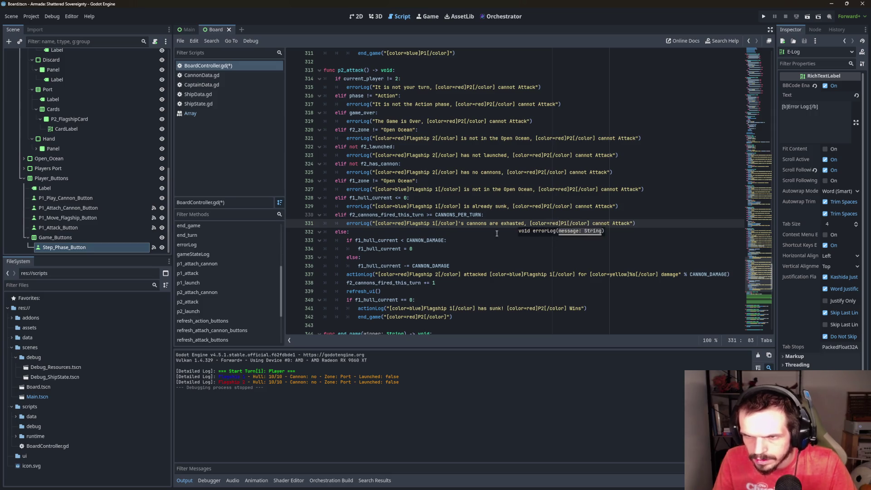
{"action": "double_click", "coordinate": [435, 224]}
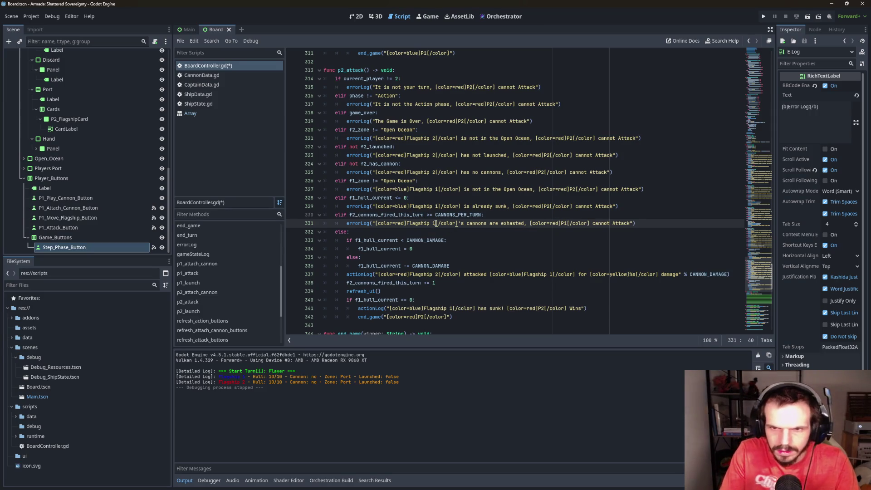
{"action": "type", "text": "2"}
{"action": "left_click", "coordinate": [567, 223]}
{"action": "key", "text": "BackSpace"}
{"action": "type", "text": "2"}
{"action": "left_click", "coordinate": [619, 155]}
{"action": "scroll", "coordinate": [619, 155], "scroll_direction": "down", "scroll_amount": 3}
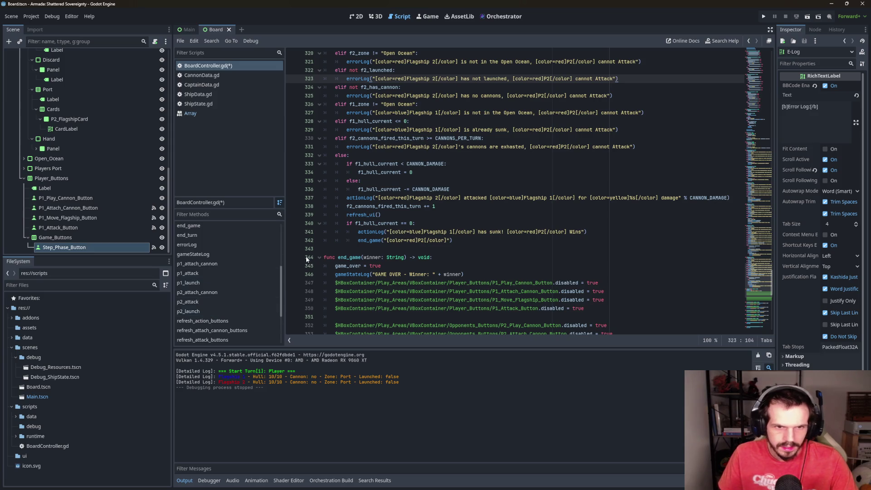
Jump to BoardController.gd's start_turn function from the methods list
{"action": "scroll", "coordinate": [456, 212], "scroll_direction": "down", "scroll_amount": 1}
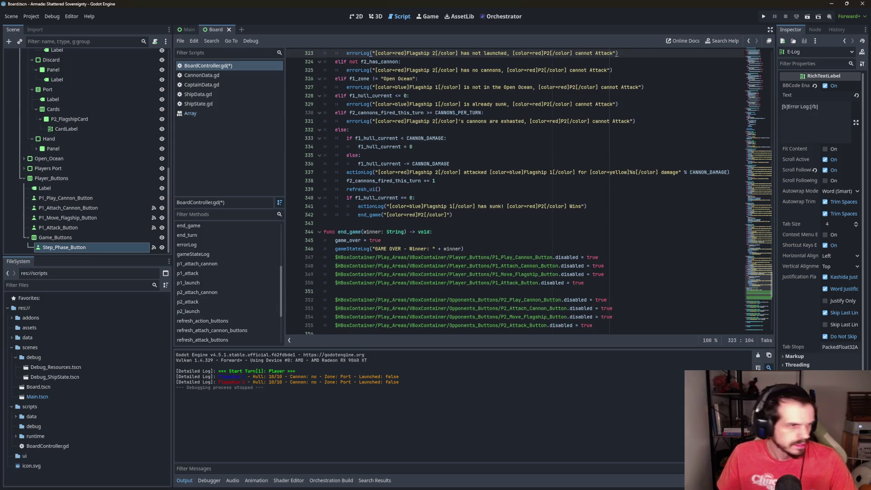
{"action": "scroll", "coordinate": [530, 191], "scroll_direction": "up", "scroll_amount": 1}
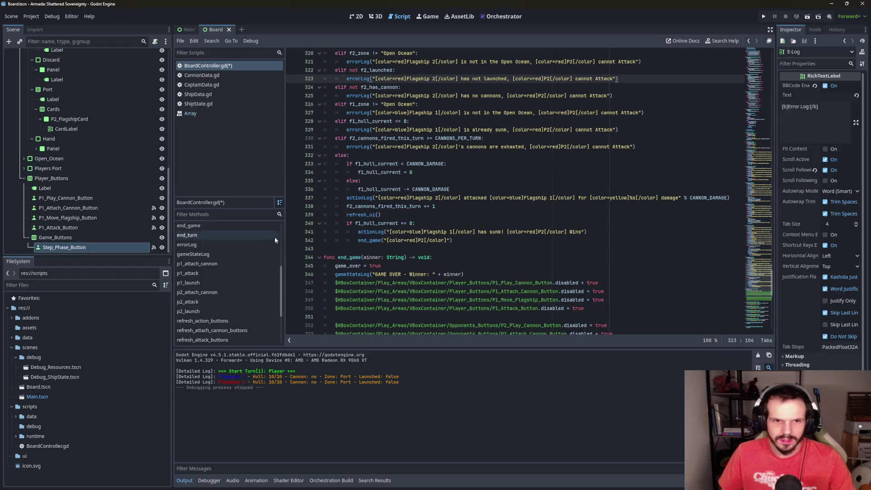
{"action": "scroll", "coordinate": [229, 295], "scroll_direction": "up", "scroll_amount": 2}
{"action": "scroll", "coordinate": [227, 297], "scroll_direction": "up", "scroll_amount": 1}
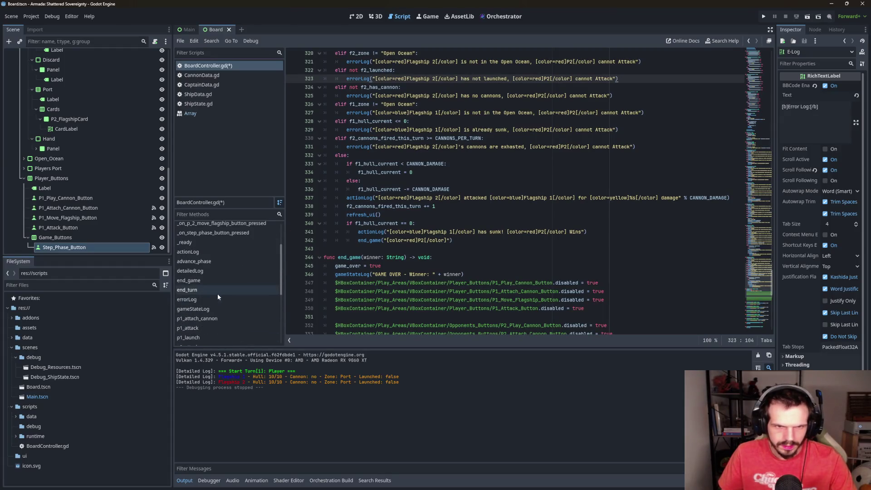
{"action": "scroll", "coordinate": [231, 288], "scroll_direction": "down", "scroll_amount": 5}
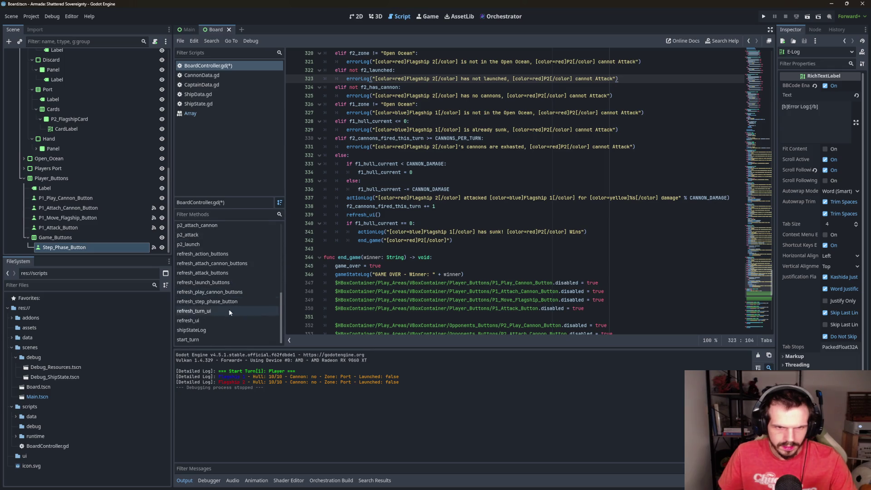
{"action": "left_click", "coordinate": [216, 339]}
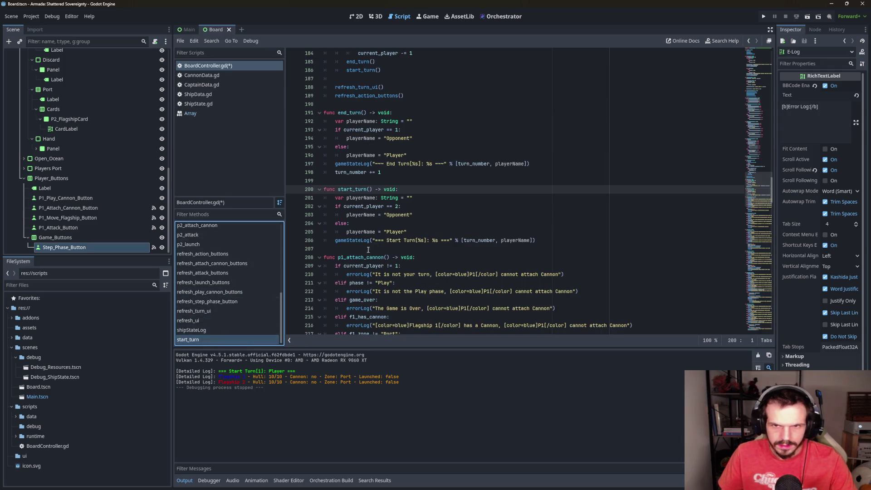
Add an f2_cannons_fired_this_turn reset line to start_turn's Opponent branch
{"action": "left_click", "coordinate": [414, 215]}
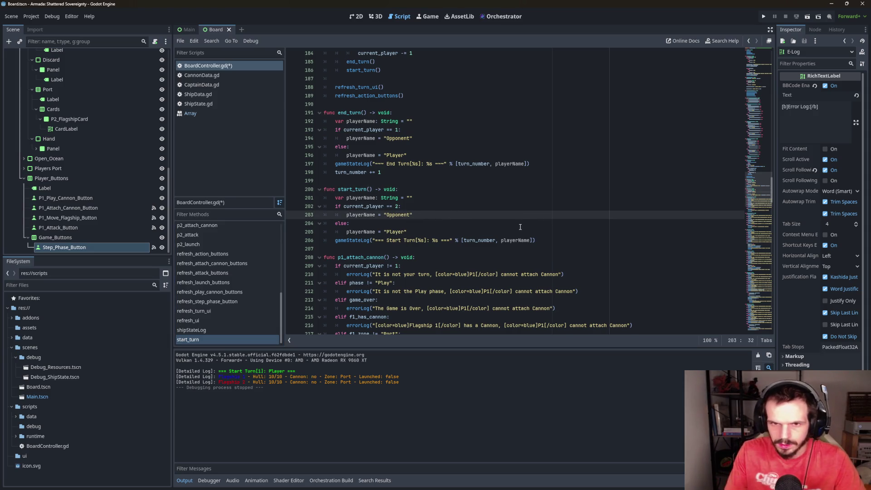
{"action": "key", "text": "Return"}
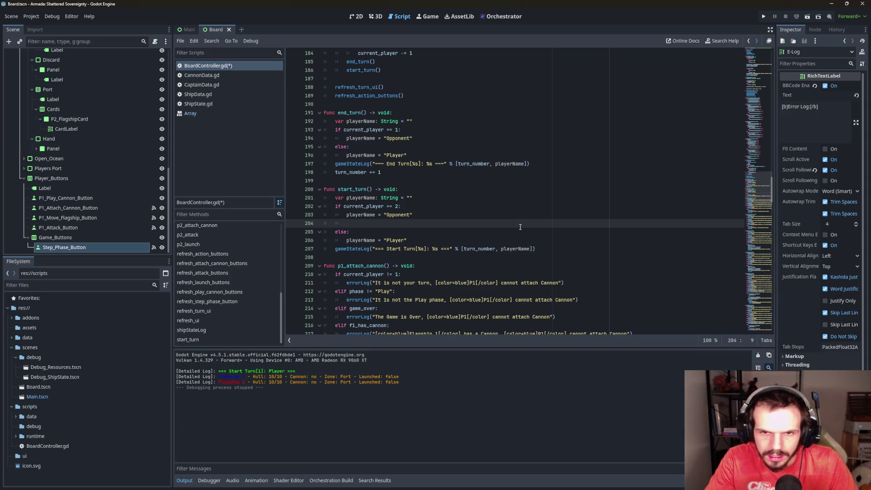
{"action": "type", "text": "p2"}
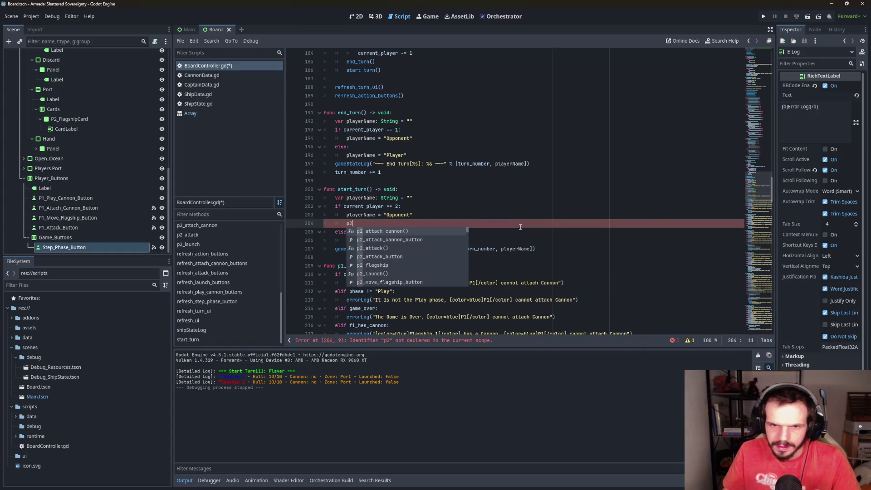
{"action": "scroll", "coordinate": [422, 260], "scroll_direction": "down", "scroll_amount": 4}
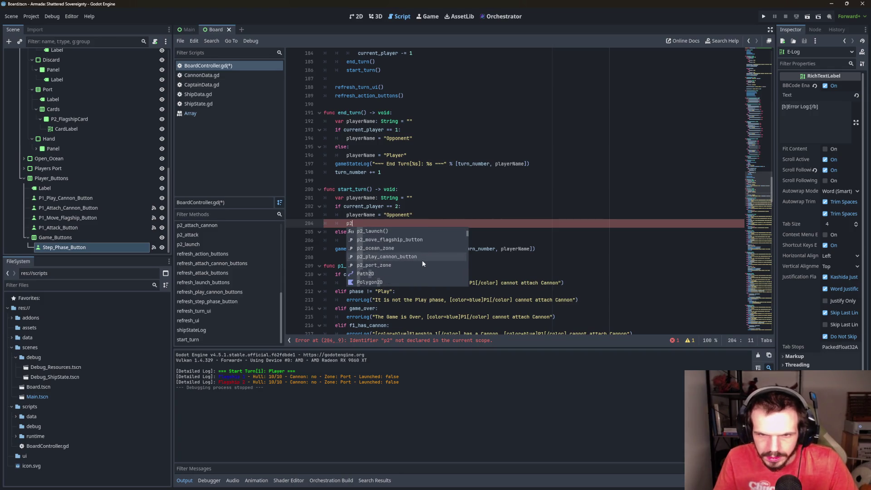
{"action": "scroll", "coordinate": [422, 260], "scroll_direction": "up", "scroll_amount": 1}
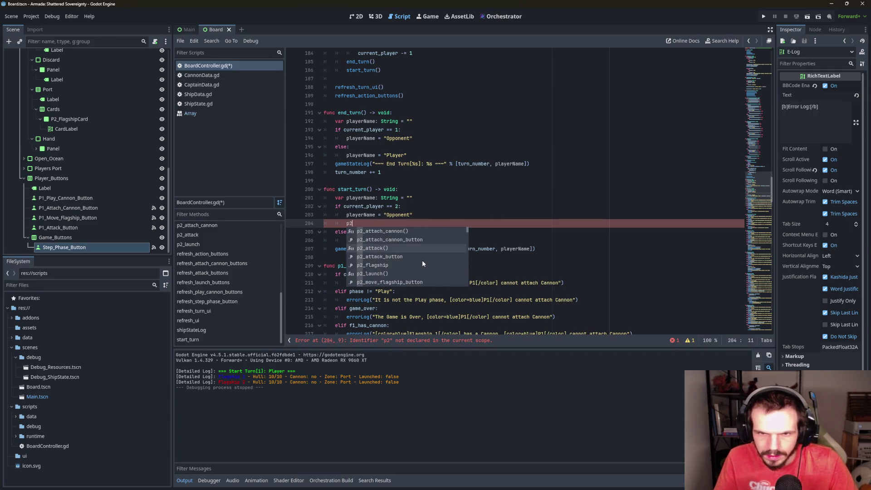
{"action": "scroll", "coordinate": [421, 261], "scroll_direction": "down", "scroll_amount": 2}
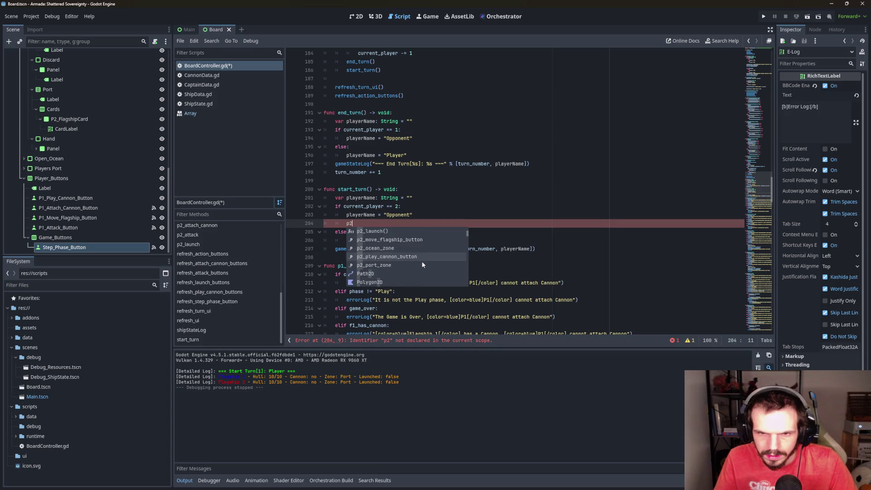
{"action": "key", "text": "BackSpace"}
{"action": "key", "text": "BackSpace"}
{"action": "type", "text": "f2"}
{"action": "key", "text": "Return"}
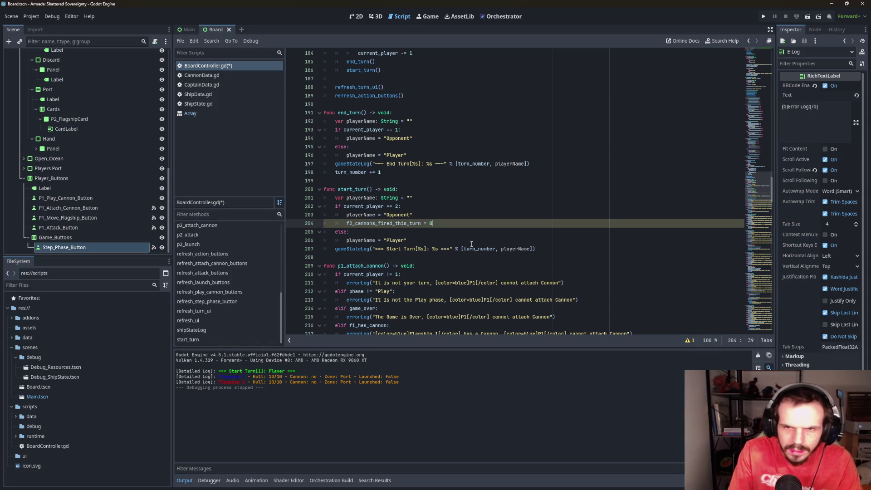
Copy that reset into the Player branch on line 207, changed to f1_cannons_fired_this_turn
{"action": "left_click", "coordinate": [428, 251]}
{"action": "left_click_drag", "start_coordinate": [433, 223], "coordinate": [346, 223]}
{"action": "key", "text": "ctrl+c"}
{"action": "left_click", "coordinate": [420, 244]}
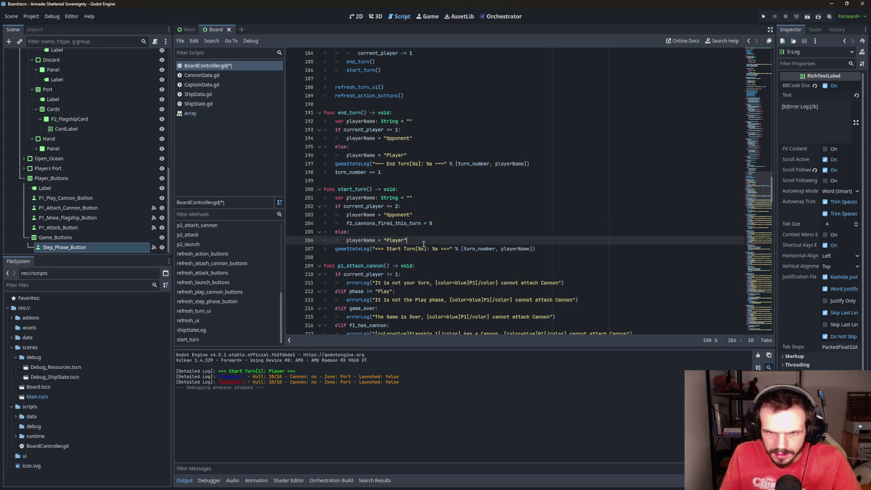
{"action": "key", "text": "Return"}
{"action": "key", "text": "ctrl+v"}
{"action": "left_click", "coordinate": [352, 246]}
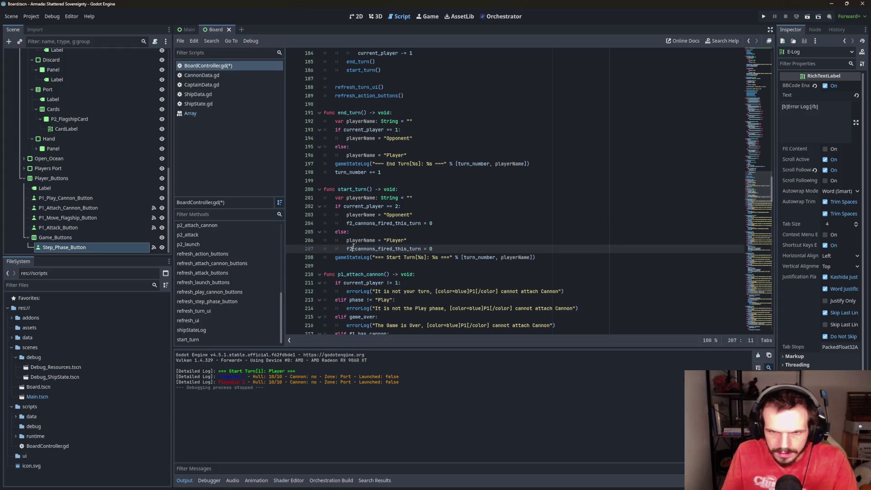
{"action": "key", "text": "BackSpace"}
{"action": "type", "text": "1"}
{"action": "left_click", "coordinate": [454, 197]}
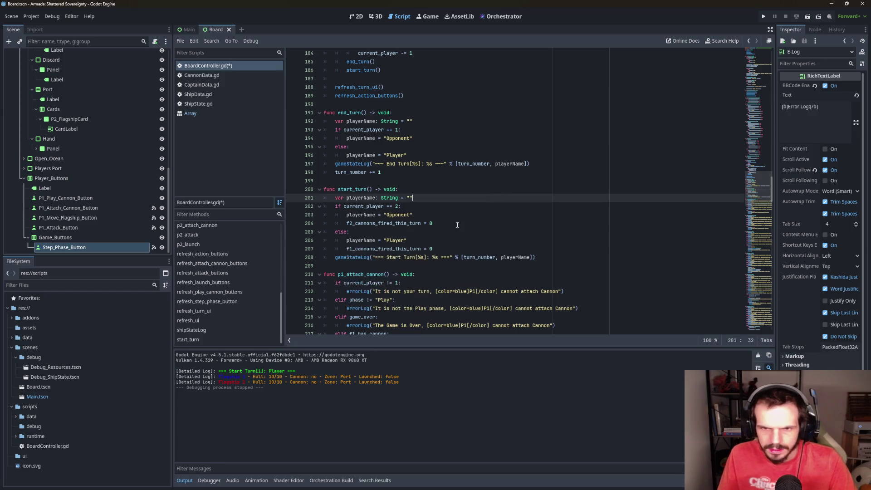
{"action": "scroll", "coordinate": [454, 198], "scroll_direction": "down", "scroll_amount": 1}
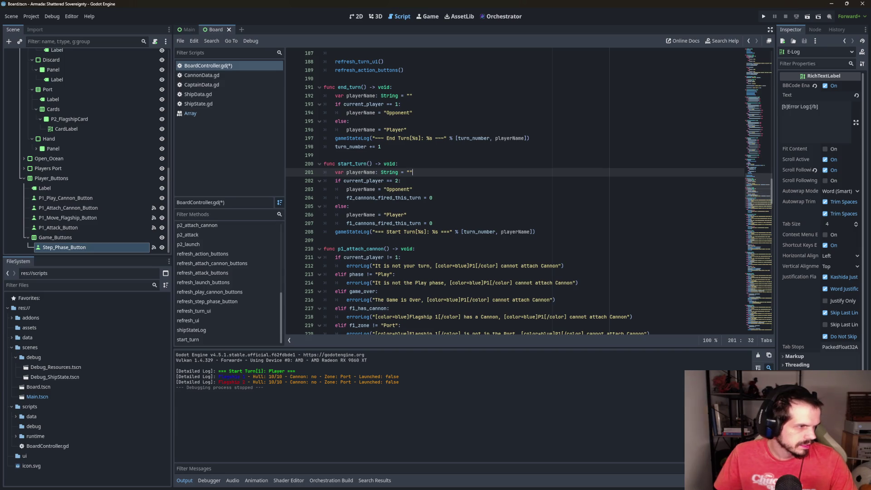
Run the game, attach a cannon, launch Flagship 1 and try an attack
{"action": "left_click", "coordinate": [544, 197]}
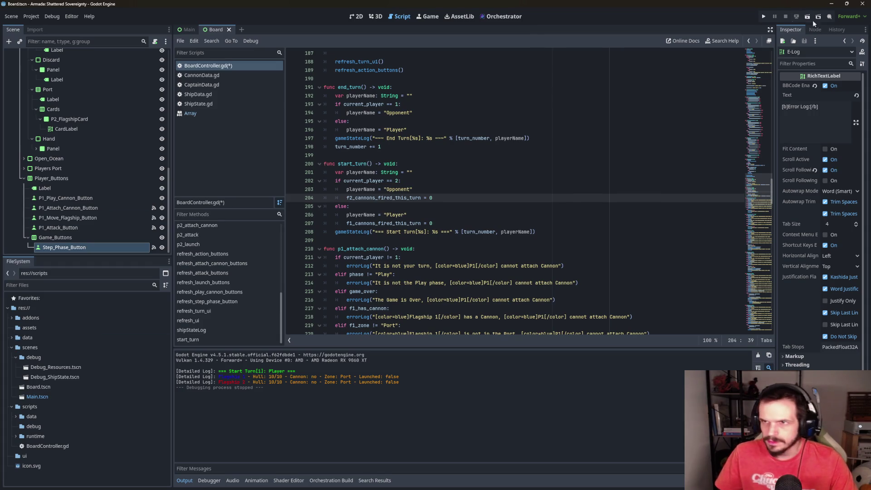
{"action": "left_click", "coordinate": [763, 16]}
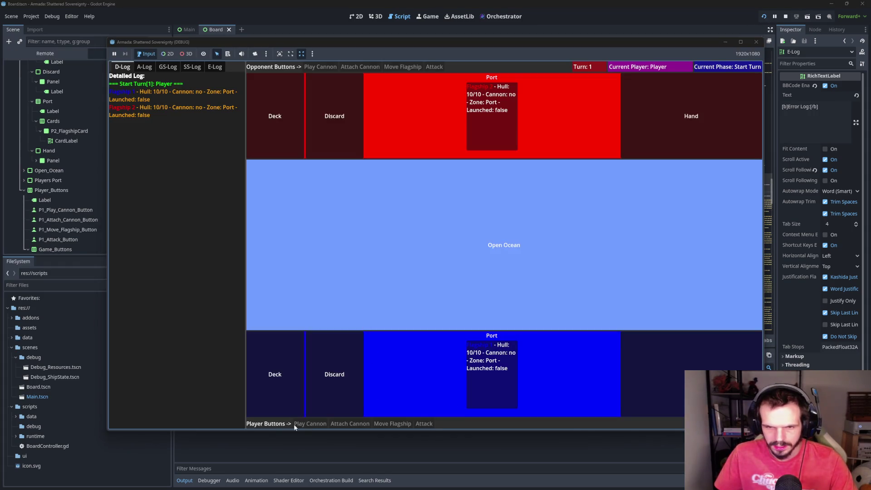
{"action": "left_click", "coordinate": [350, 424]}
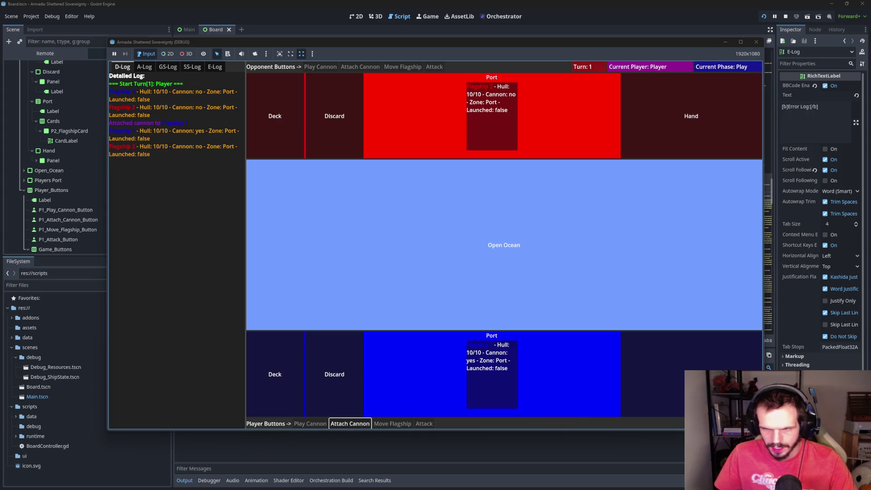
{"action": "left_click", "coordinate": [392, 423]}
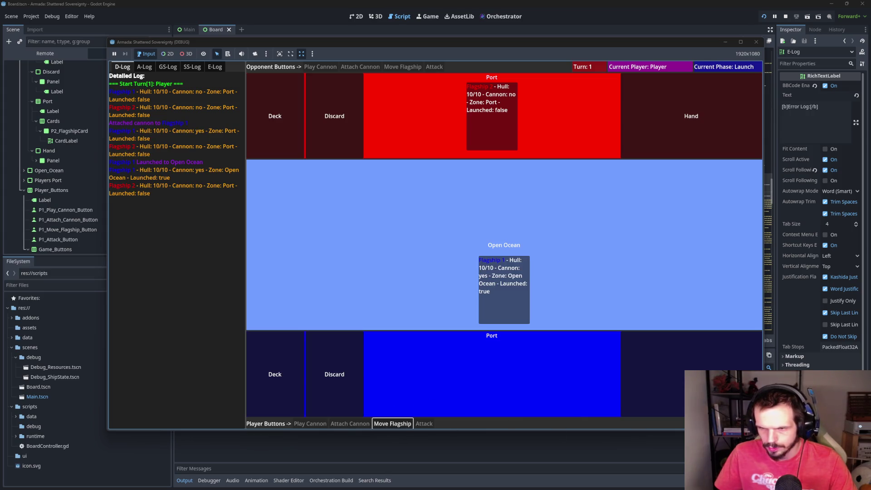
{"action": "left_click", "coordinate": [418, 422]}
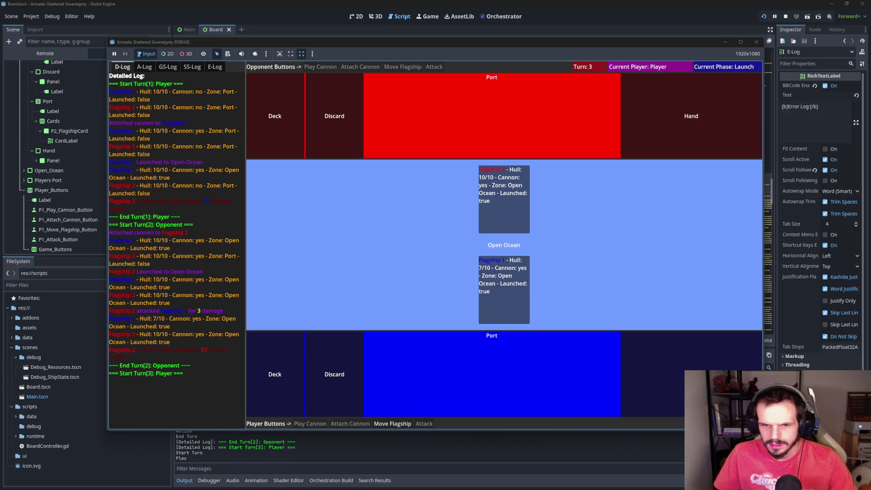
Trade attacks until Flagship 2 sinks Flagship 1 for GAME OVER, then stop the game
{"action": "left_click", "coordinate": [424, 424]}
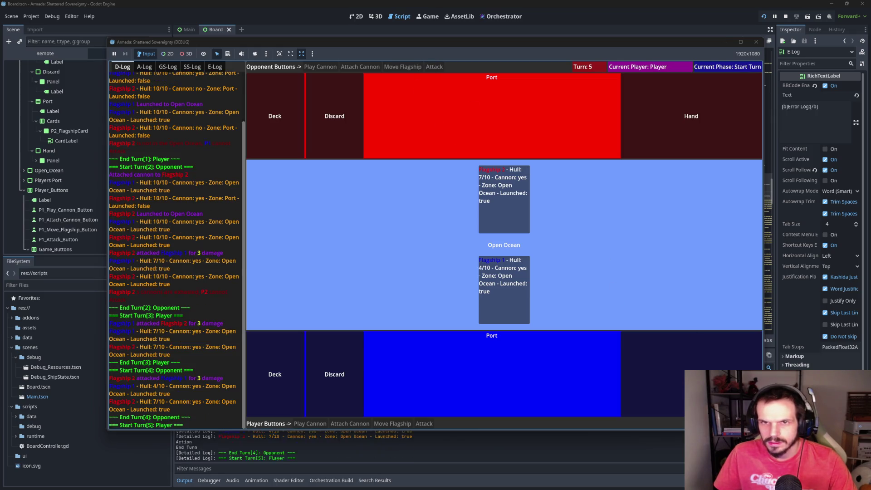
{"action": "left_click", "coordinate": [424, 424]}
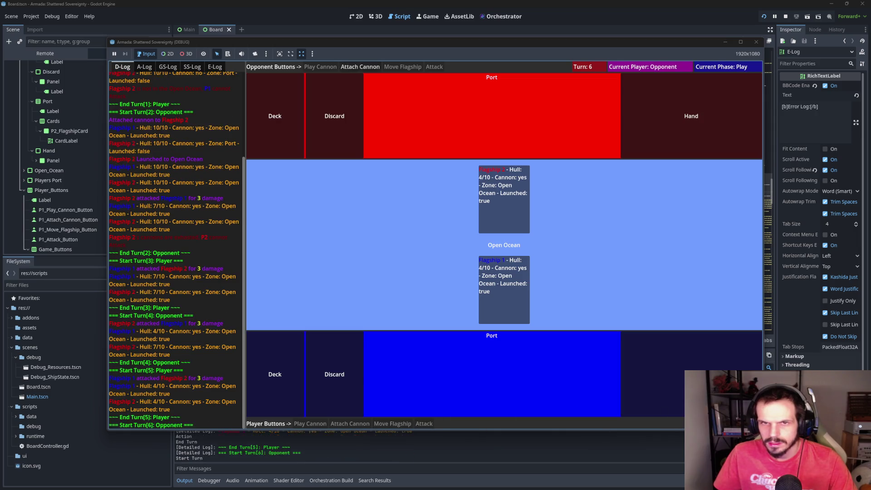
{"action": "left_click", "coordinate": [430, 70]}
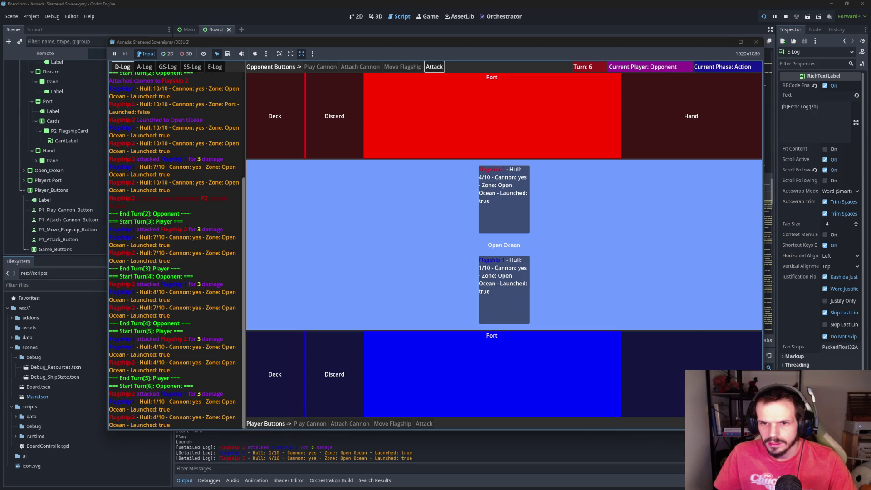
{"action": "left_click", "coordinate": [425, 424]}
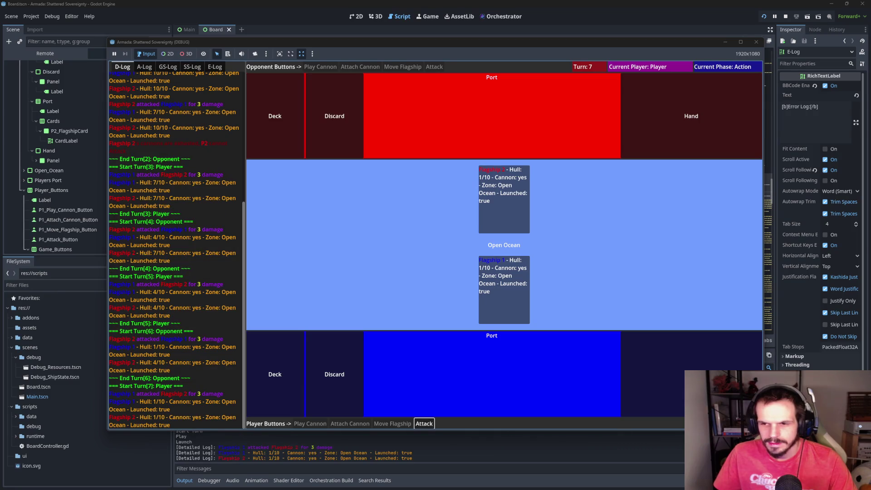
{"action": "left_click", "coordinate": [430, 67]}
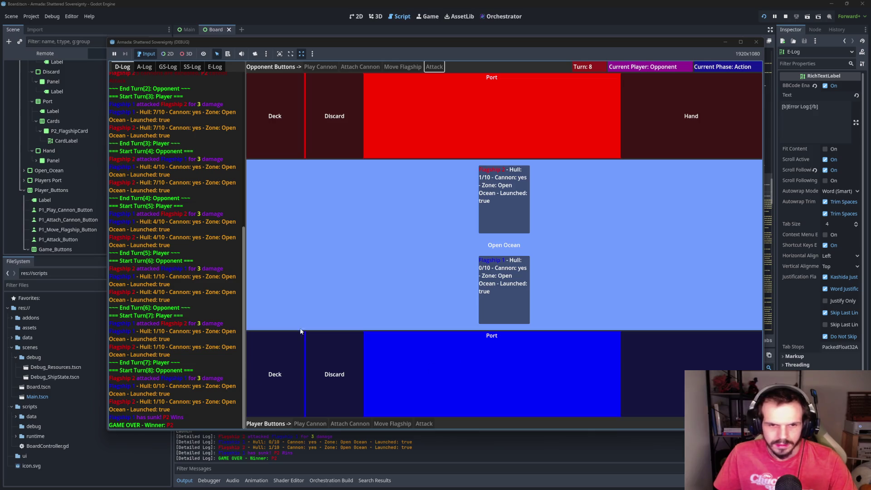
{"action": "left_click", "coordinate": [757, 41]}
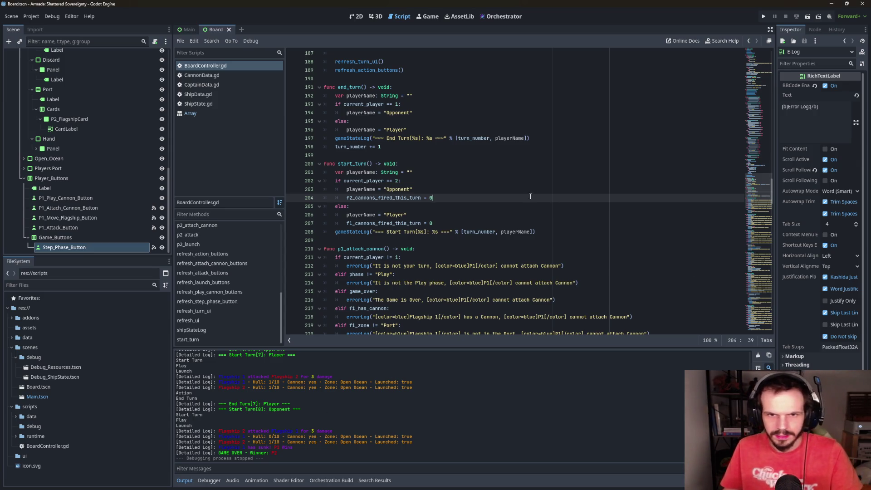
Scroll to the end of BoardController.gd and select the entire script with Ctrl+A
{"action": "scroll", "coordinate": [548, 190], "scroll_direction": "down", "scroll_amount": 15}
{"action": "scroll", "coordinate": [548, 189], "scroll_direction": "down", "scroll_amount": 20}
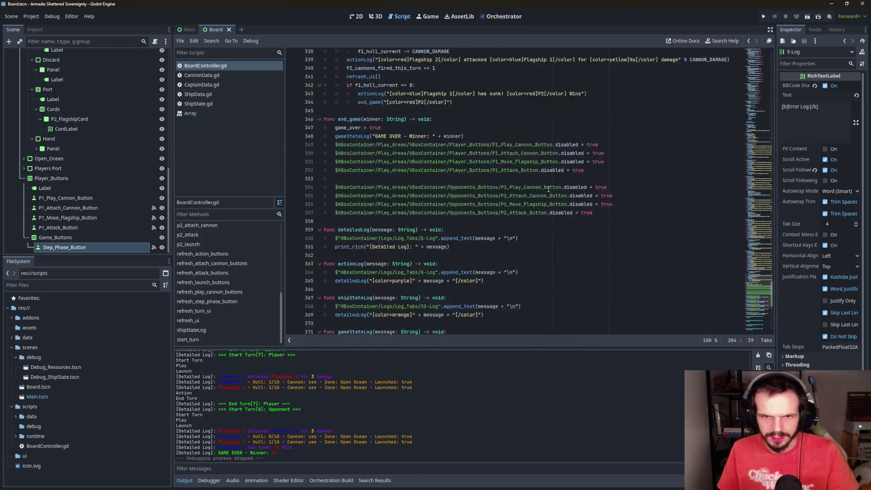
{"action": "key", "text": "ctrl+a"}
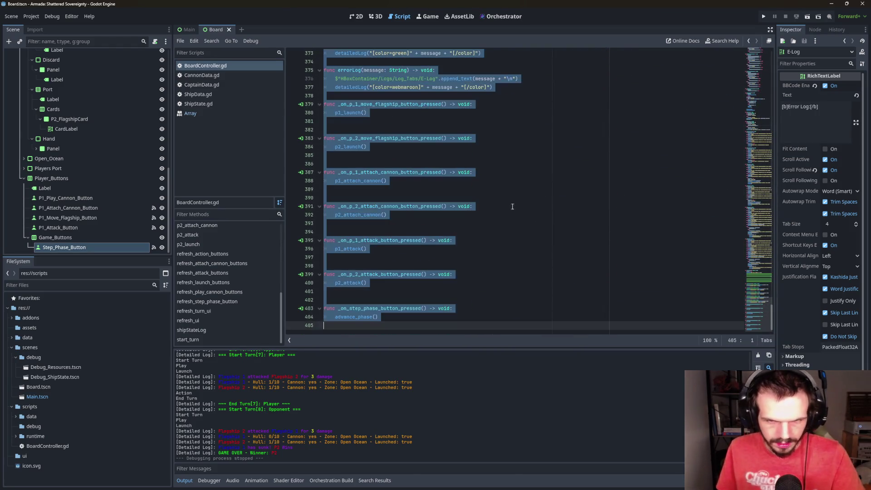
{"action": "key", "text": "alt+Tab"}
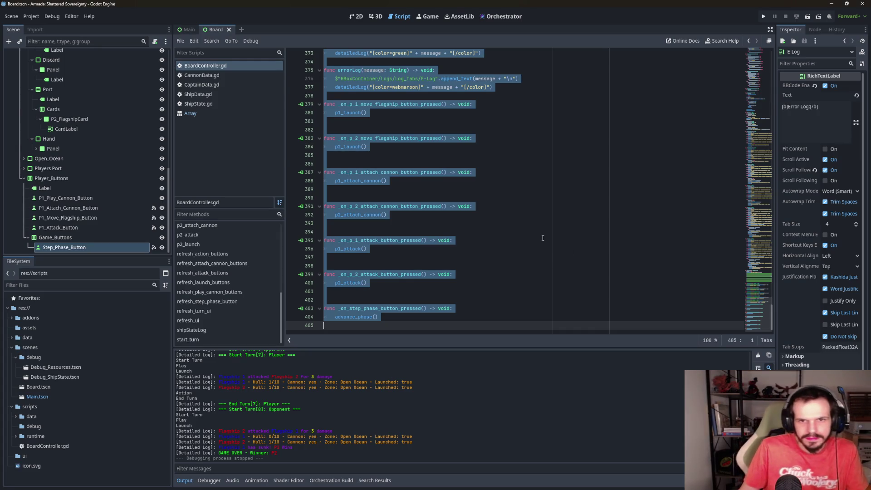
{"action": "scroll", "coordinate": [229, 316], "scroll_direction": "up", "scroll_amount": 5}
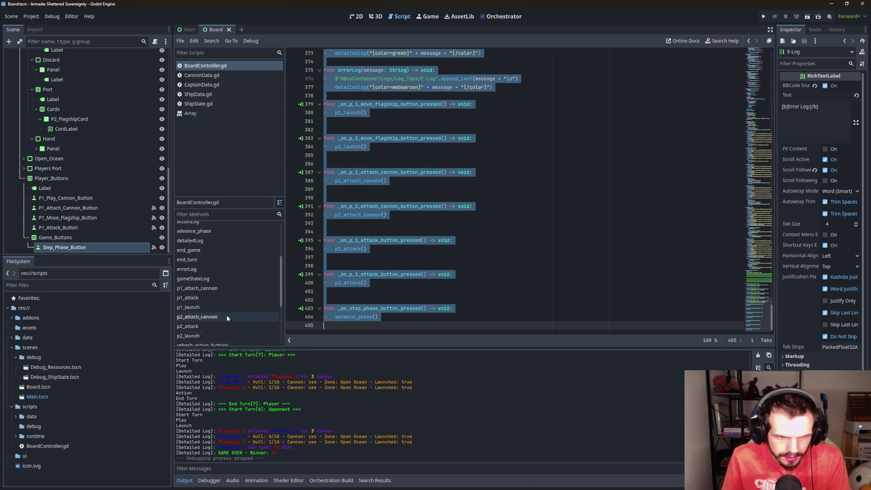
Jump to end_turn and give it a playerID parameter
{"action": "left_click", "coordinate": [231, 305]}
{"action": "left_click", "coordinate": [363, 189]}
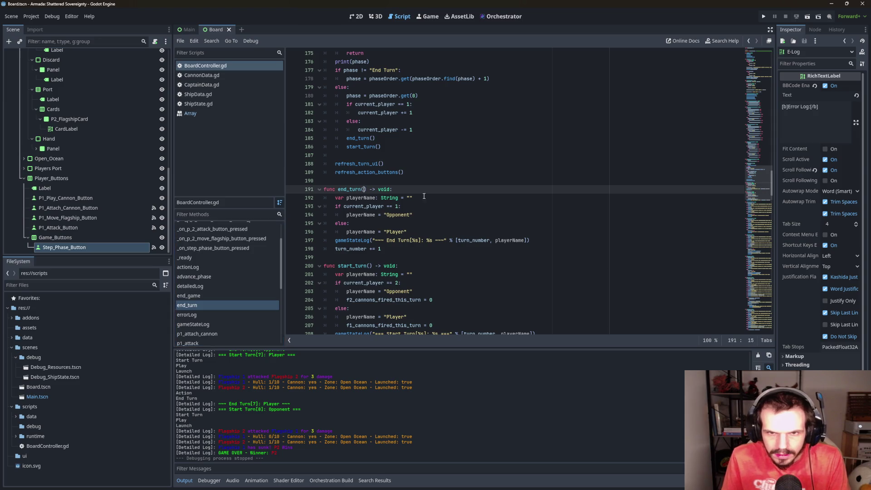
{"action": "type", "text": "int "}
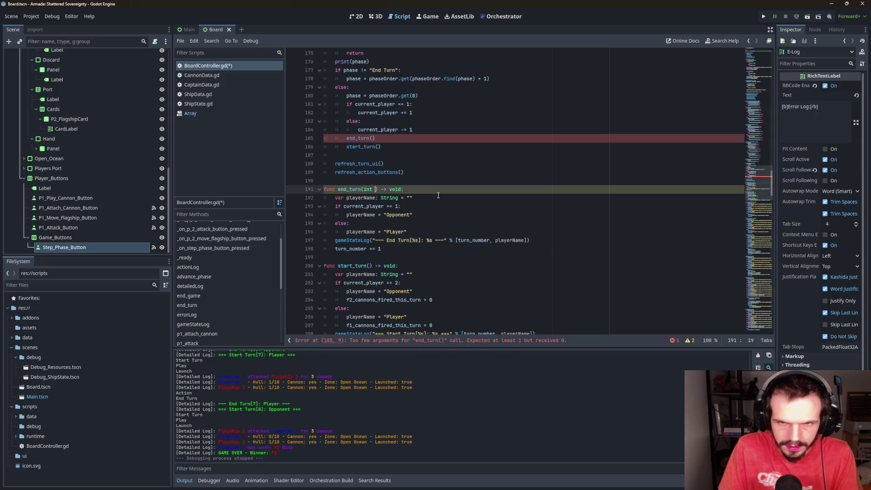
{"action": "type", "text": "player"}
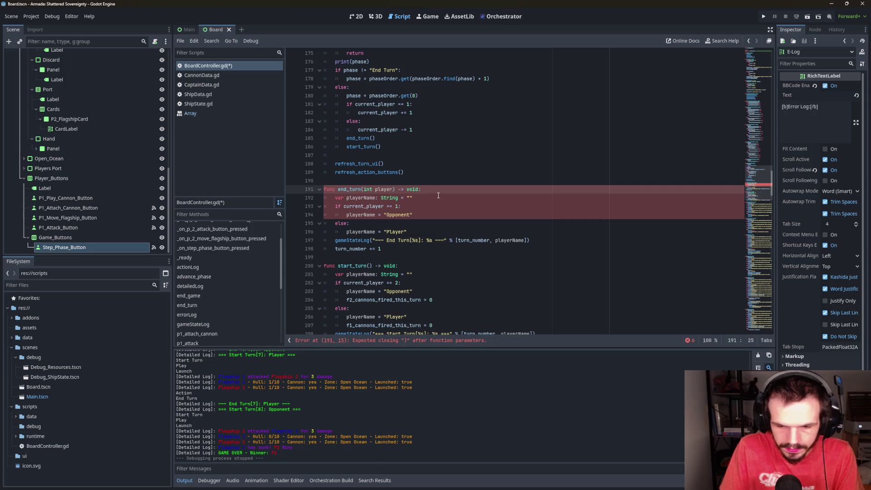
{"action": "key", "text": "BackSpace"}
{"action": "key", "text": "BackSpace"}
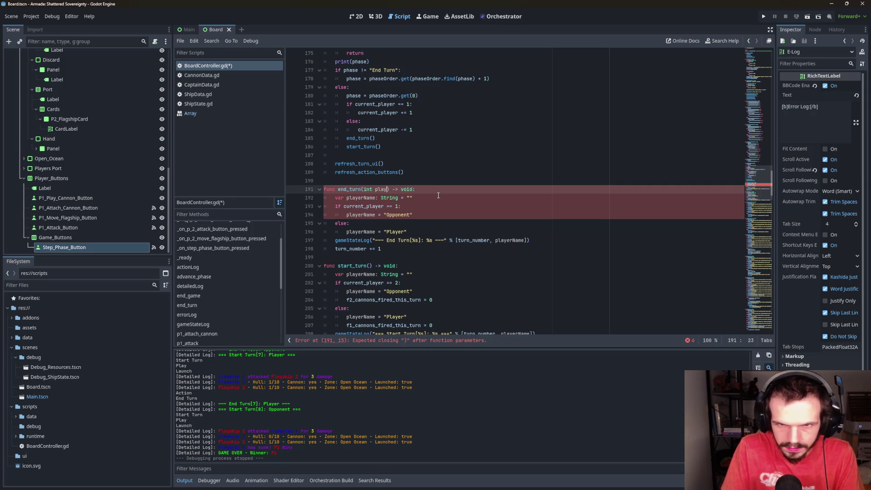
{"action": "key", "text": "BackSpace"}
{"action": "key", "text": "BackSpace"}
{"action": "key", "text": "BackSpace"}
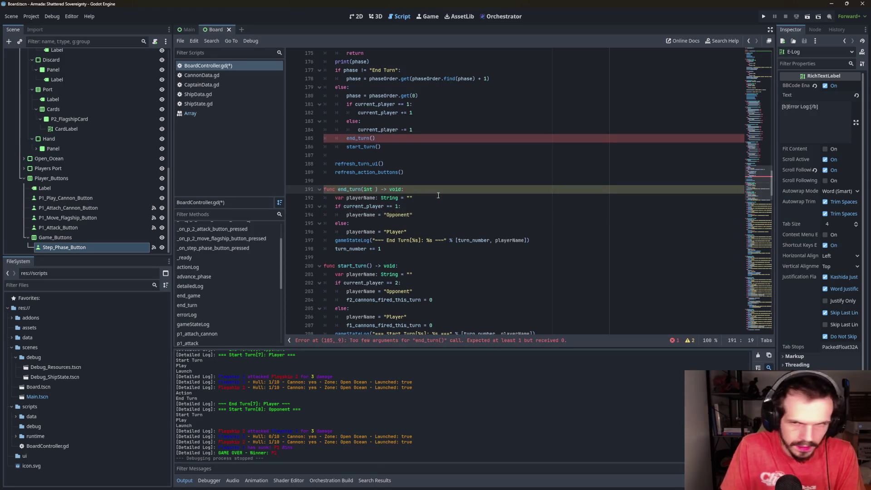
{"action": "key", "text": "BackSpace"}
{"action": "type", "text": "playerID"}
{"action": "left_click", "coordinate": [513, 223]}
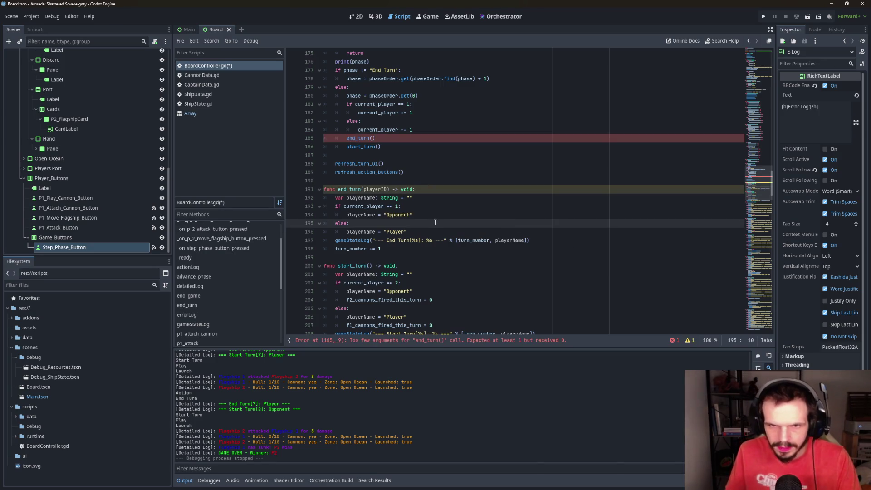
Type the playerID parameter as int and inspect the flagged end_turn() call on line 185
{"action": "left_click", "coordinate": [387, 188]}
{"action": "type", "text": ": "}
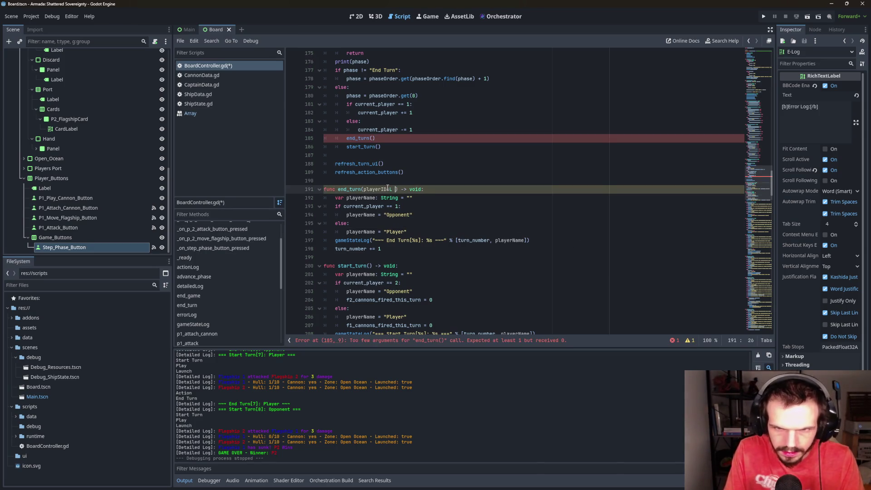
{"action": "type", "text": "int"}
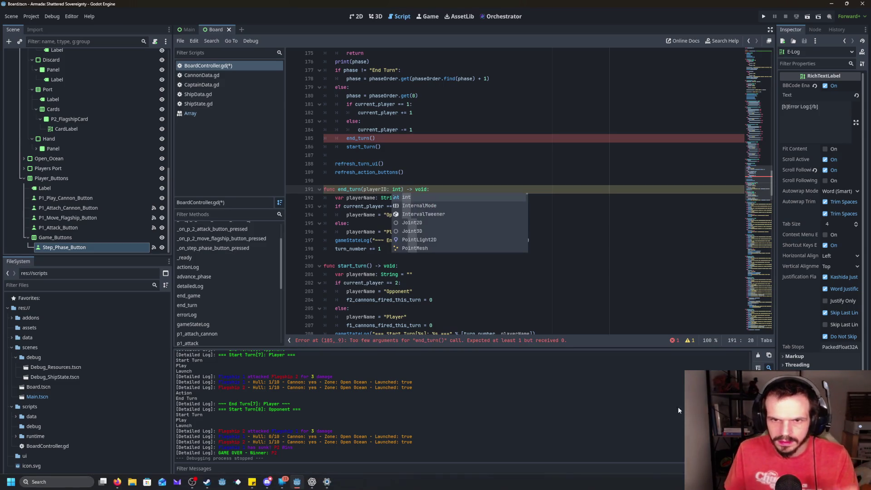
{"action": "left_click", "coordinate": [488, 138]}
{"action": "left_click", "coordinate": [402, 154]}
{"action": "left_click", "coordinate": [375, 138]}
{"action": "scroll", "coordinate": [406, 152], "scroll_direction": "up", "scroll_amount": 1}
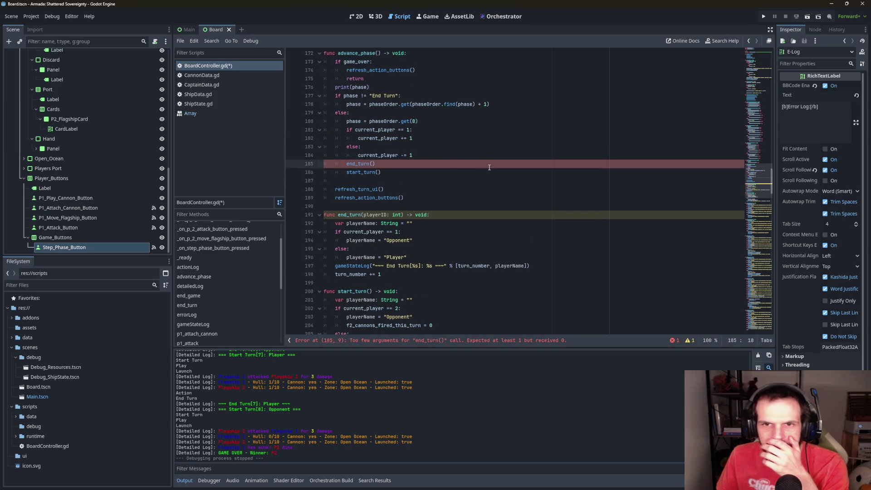
Delete the old end_turn() call and the blank line before start_turn() in advance_phase
{"action": "scroll", "coordinate": [489, 167], "scroll_direction": "up", "scroll_amount": 1}
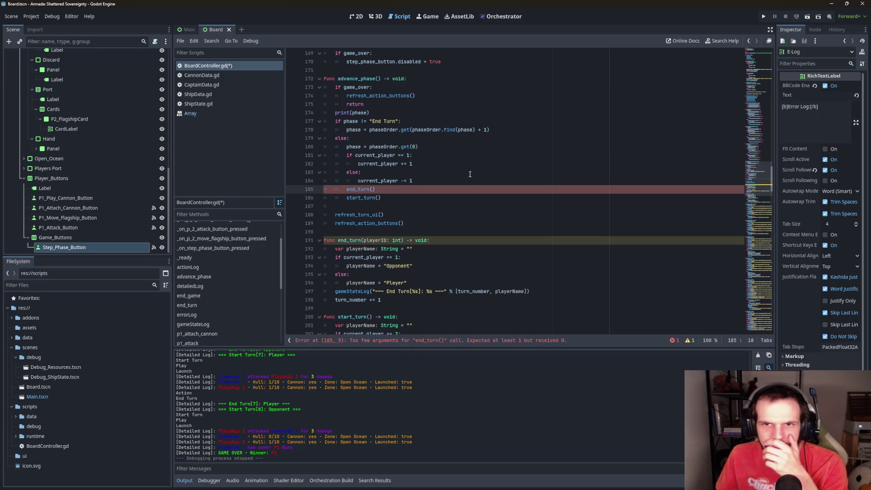
{"action": "scroll", "coordinate": [462, 174], "scroll_direction": "up", "scroll_amount": 1}
{"action": "scroll", "coordinate": [462, 174], "scroll_direction": "down", "scroll_amount": 1}
{"action": "scroll", "coordinate": [462, 175], "scroll_direction": "up", "scroll_amount": 1}
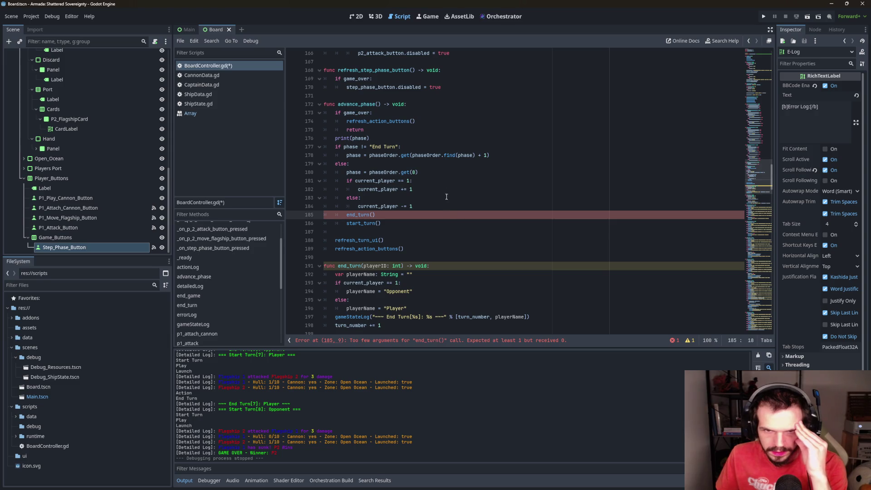
{"action": "left_click", "coordinate": [386, 219]}
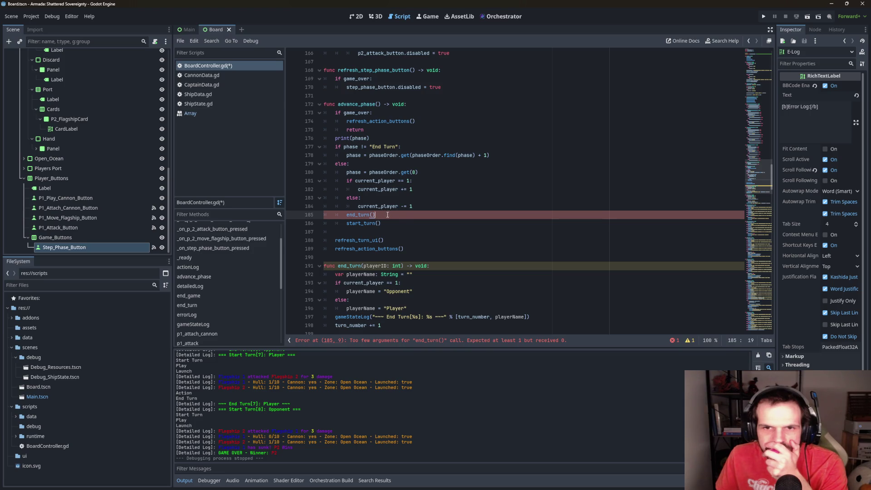
{"action": "key", "text": "shift+Left"}
{"action": "key", "text": "shift+Left"}
{"action": "key", "text": "shift+Left"}
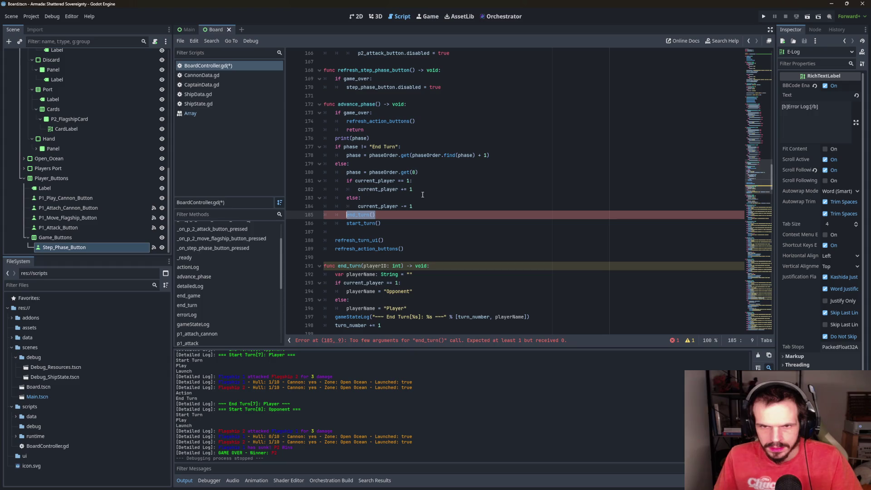
{"action": "key", "text": "BackSpace"}
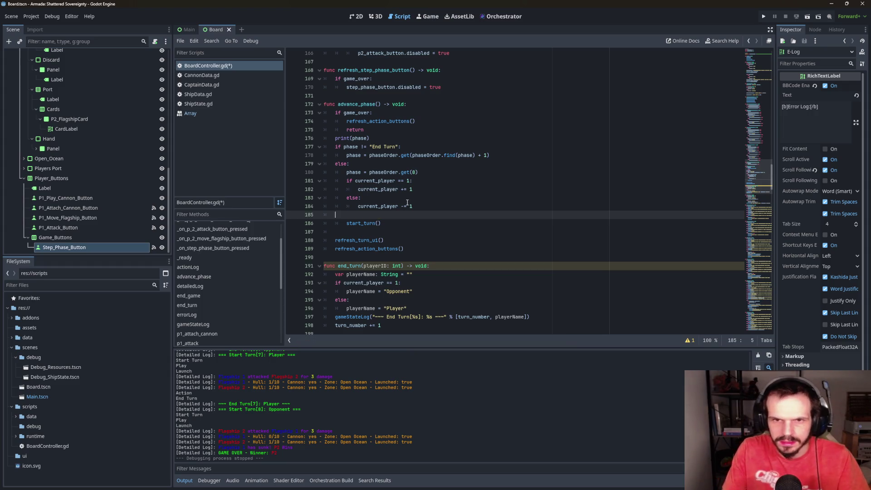
{"action": "key", "text": "BackSpace"}
{"action": "key", "text": "BackSpace"}
{"action": "key", "text": "BackSpace"}
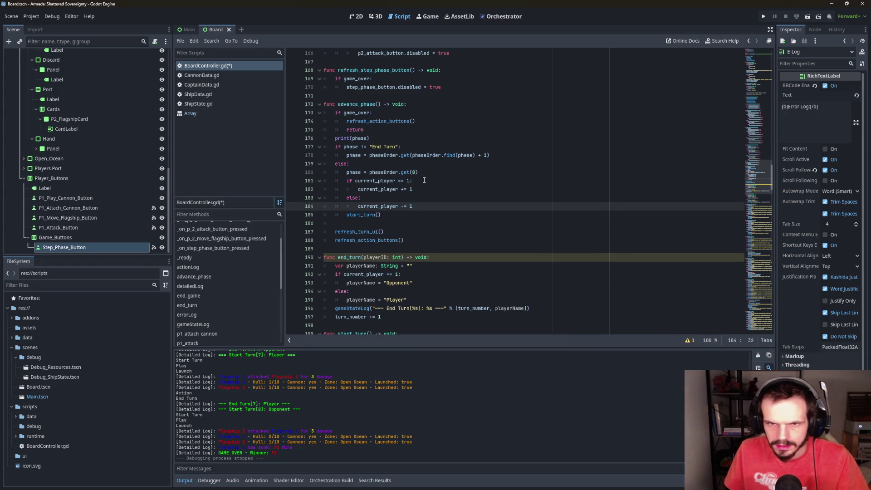
Add end_turn(1) inside the 'if current_player == 1:' branch
{"action": "key", "text": "Up"}
{"action": "key", "text": "Up"}
{"action": "key", "text": "Up"}
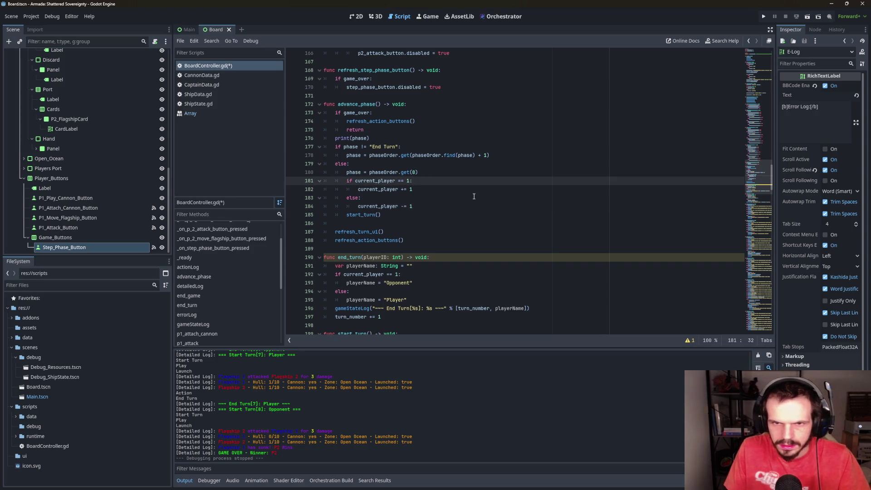
{"action": "key", "text": "Return"}
{"action": "key", "text": "Return"}
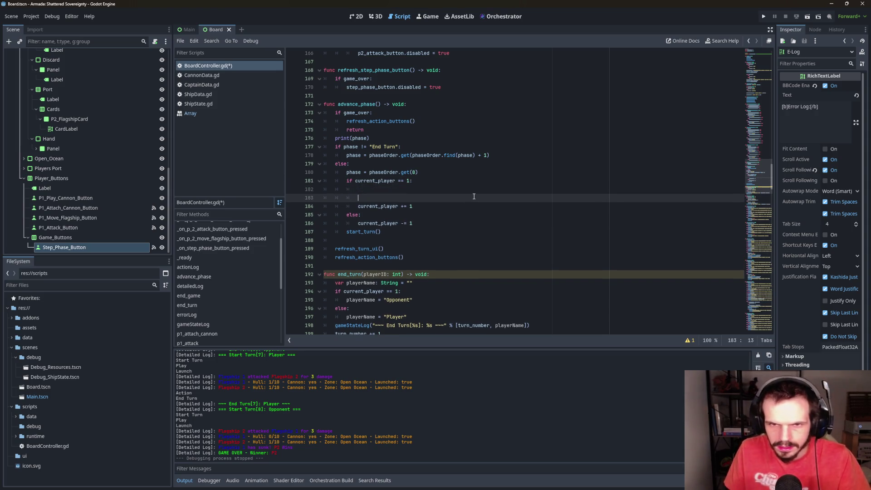
{"action": "key", "text": "ctrl+z"}
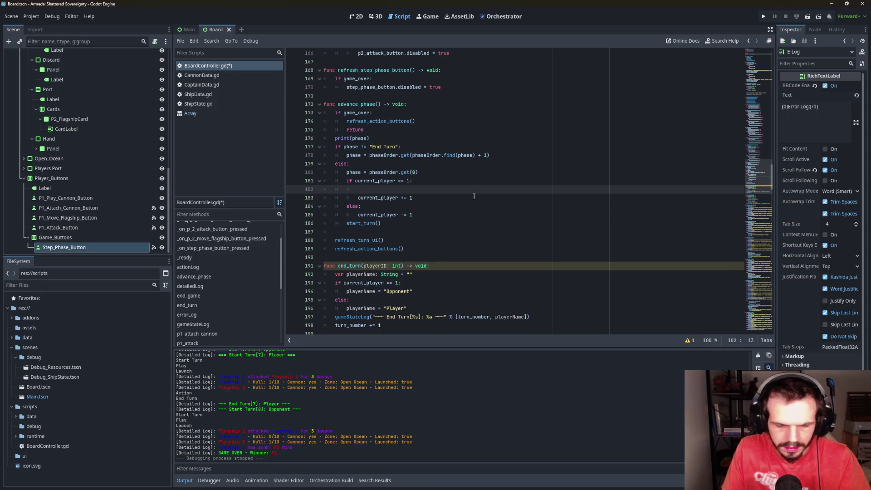
{"action": "type", "text": "e"}
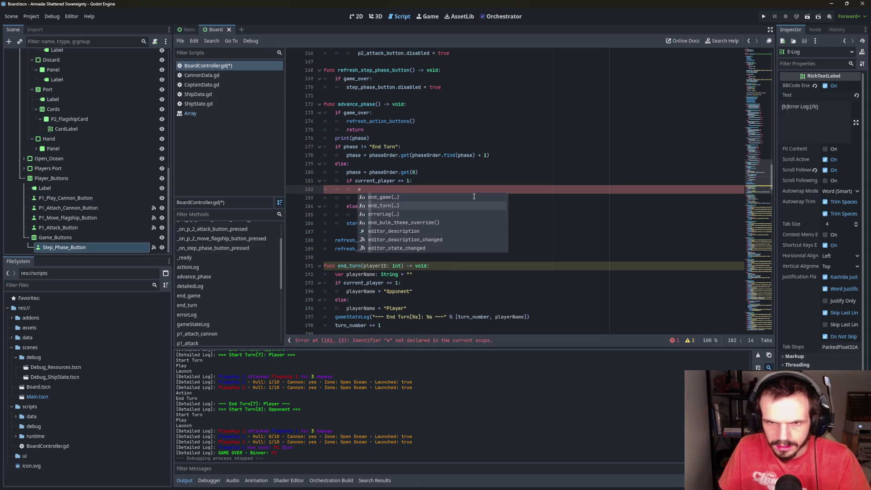
{"action": "key", "text": "Down"}
{"action": "key", "text": "Return"}
{"action": "type", "text": "1"}
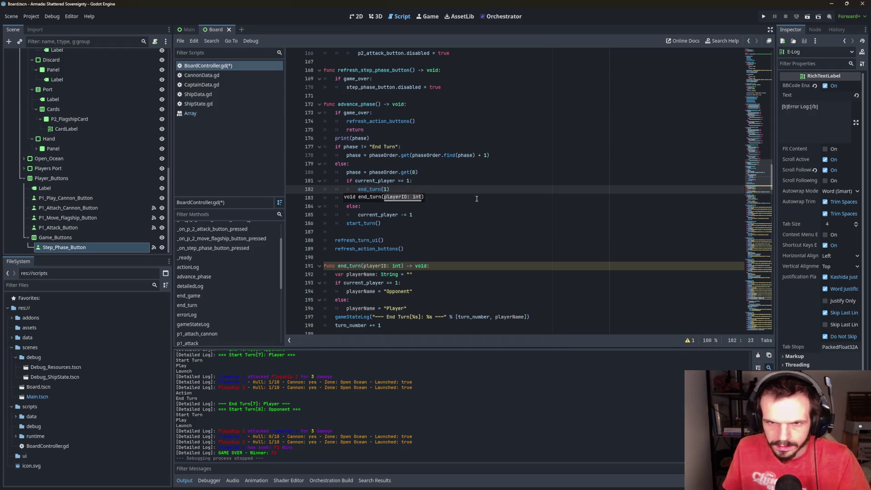
Copy end_turn(1) under 'else:' and change it to end_turn(2)
{"action": "left_click_drag", "start_coordinate": [390, 189], "coordinate": [358, 189]}
{"action": "key", "text": "ctrl+c"}
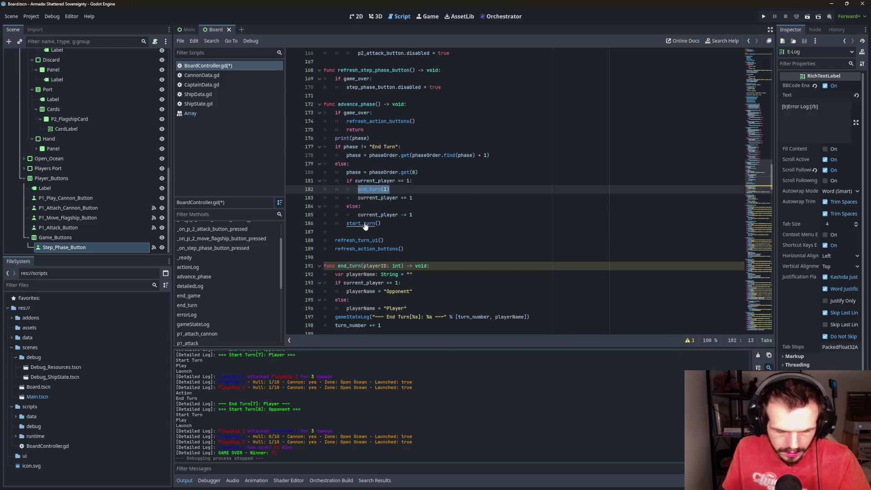
{"action": "left_click", "coordinate": [367, 209]}
{"action": "key", "text": "Return"}
{"action": "key", "text": "ctrl+v"}
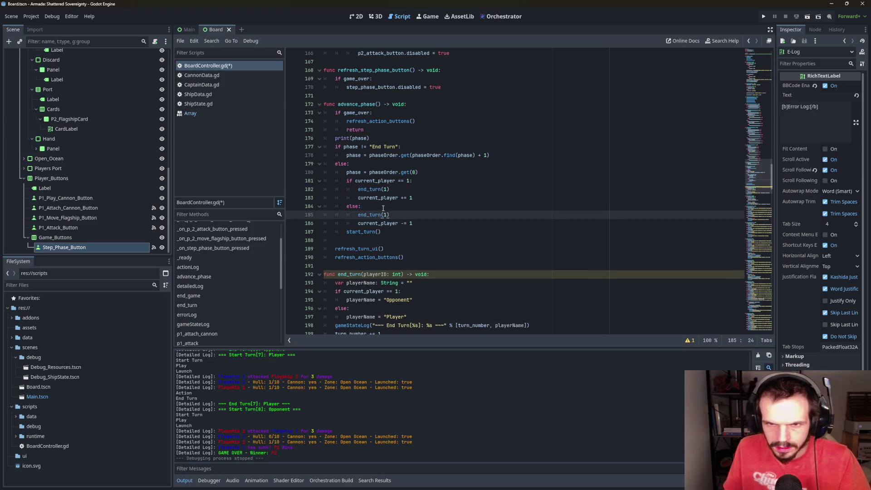
{"action": "type", "text": "2"}
{"action": "left_click", "coordinate": [386, 215]}
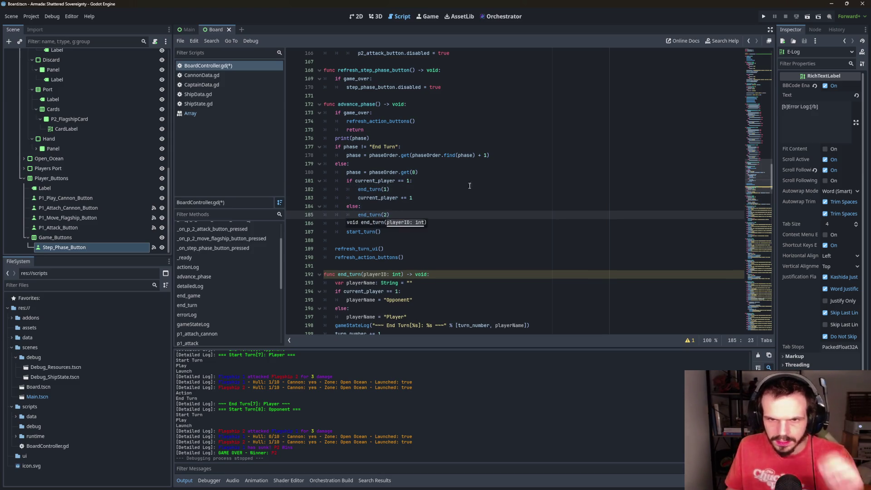
{"action": "left_click", "coordinate": [459, 182]}
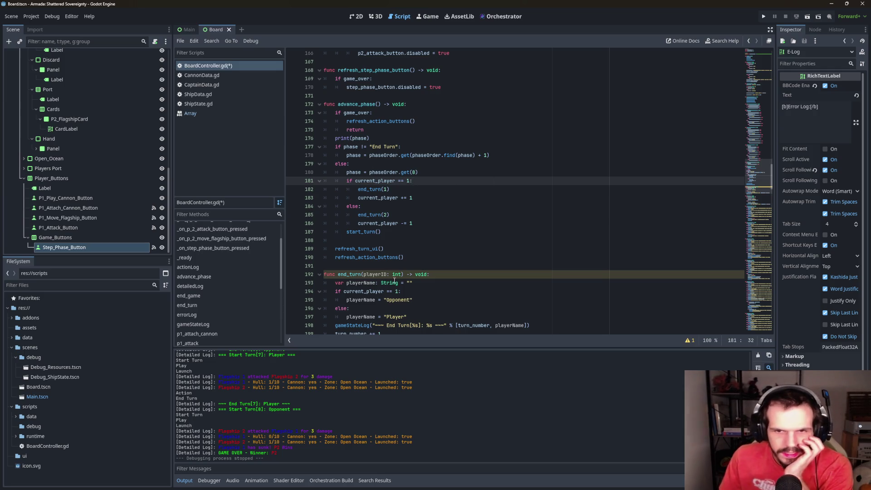
Replace current_player with playerID in end_turn's condition
{"action": "scroll", "coordinate": [394, 282], "scroll_direction": "down", "scroll_amount": 3}
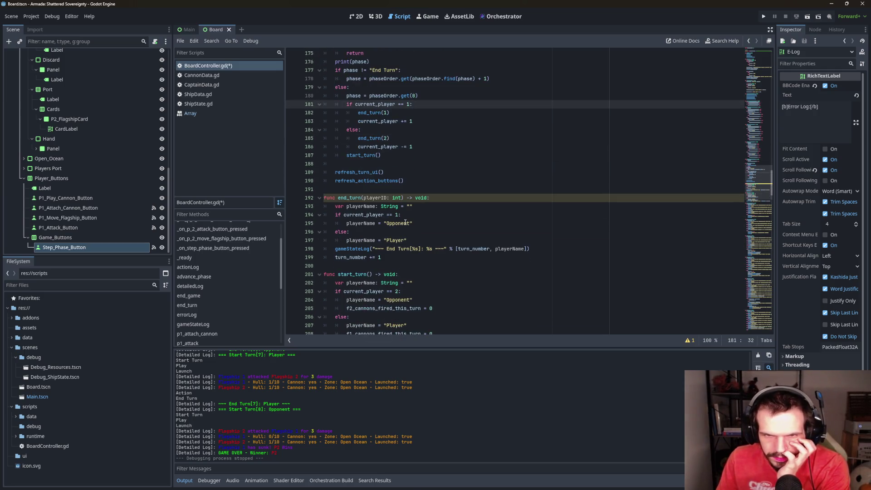
{"action": "double_click", "coordinate": [366, 215]}
{"action": "type", "text": "pl"}
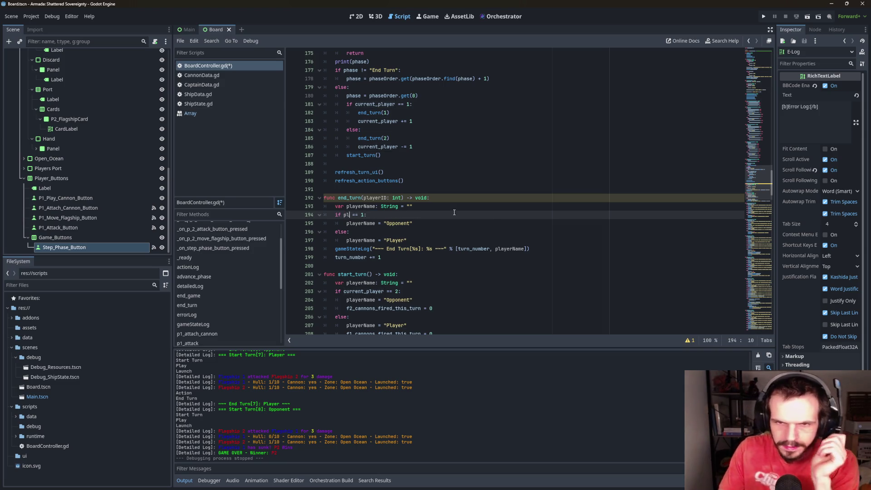
{"action": "left_click", "coordinate": [356, 223]}
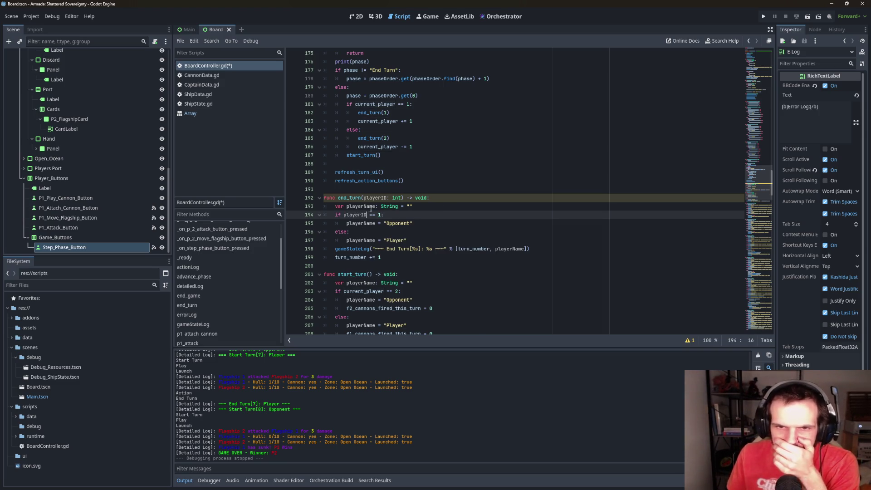
{"action": "left_click", "coordinate": [481, 257]}
{"action": "left_click", "coordinate": [478, 214]}
{"action": "left_click", "coordinate": [431, 233]}
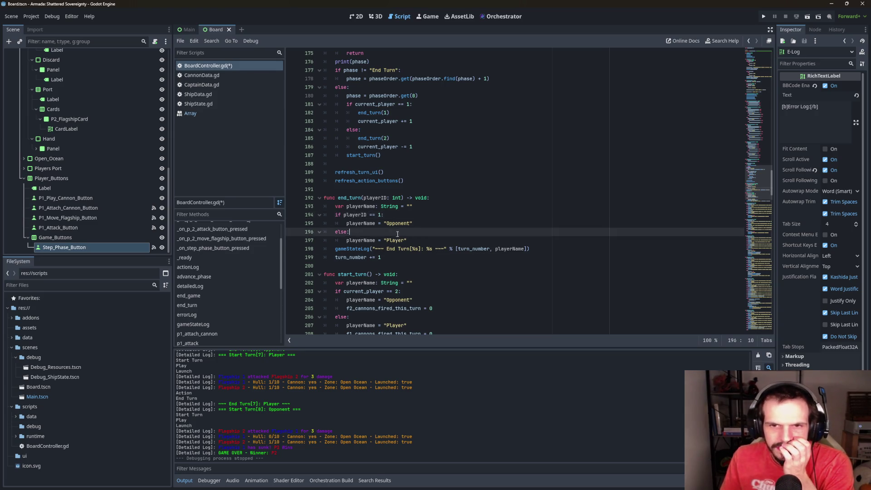
Swap the branch strings so playerID 1 gives "Player" and the other gives "Opponent"
{"action": "double_click", "coordinate": [401, 223]}
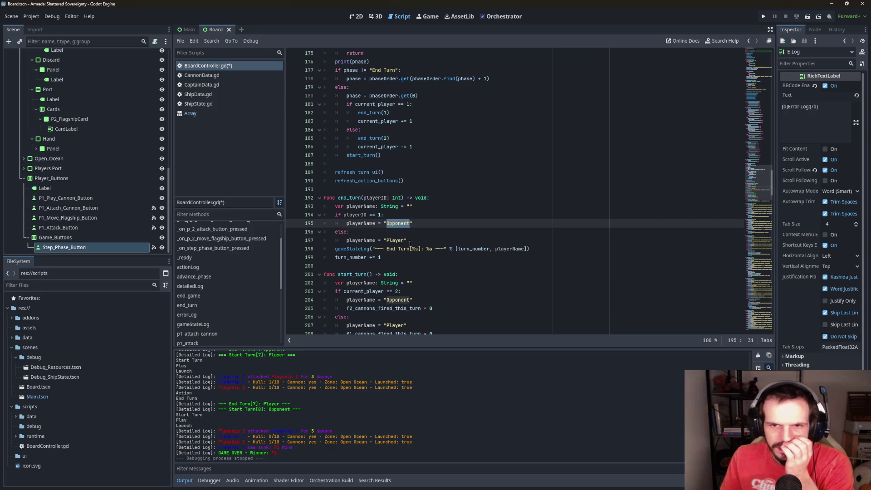
{"action": "type", "text": "Player"}
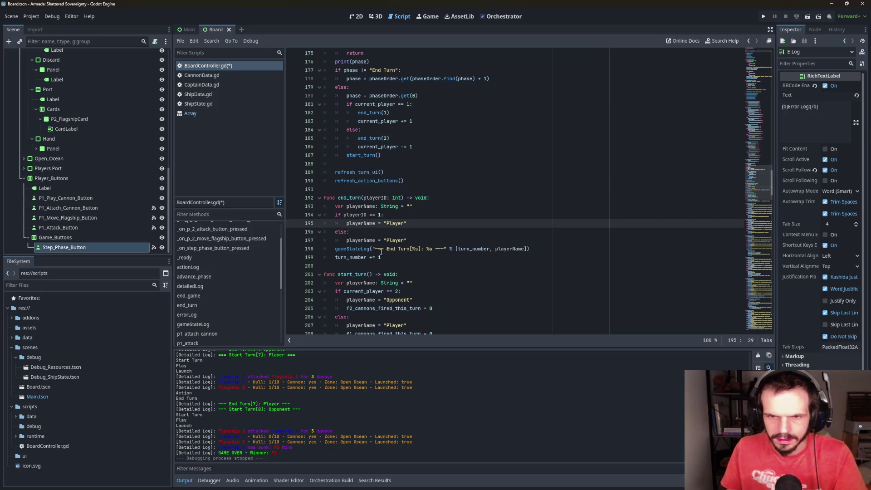
{"action": "double_click", "coordinate": [397, 240]}
{"action": "type", "text": "Opponent"}
{"action": "left_click", "coordinate": [453, 198]}
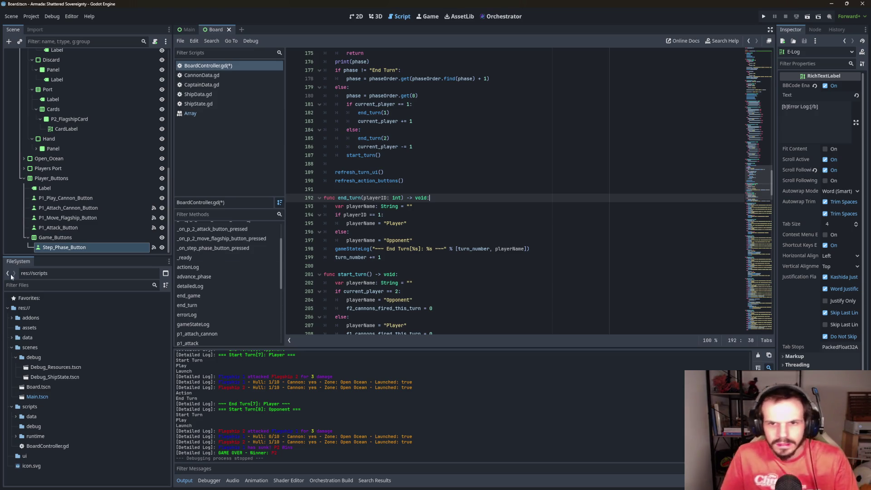
Remove the constants on lines 59–61 (CANNON_DAMAGE, CANNONS_PER_TURN) and return to line 2
{"action": "scroll", "coordinate": [495, 290], "scroll_direction": "up", "scroll_amount": 2}
{"action": "scroll", "coordinate": [495, 290], "scroll_direction": "up", "scroll_amount": 12}
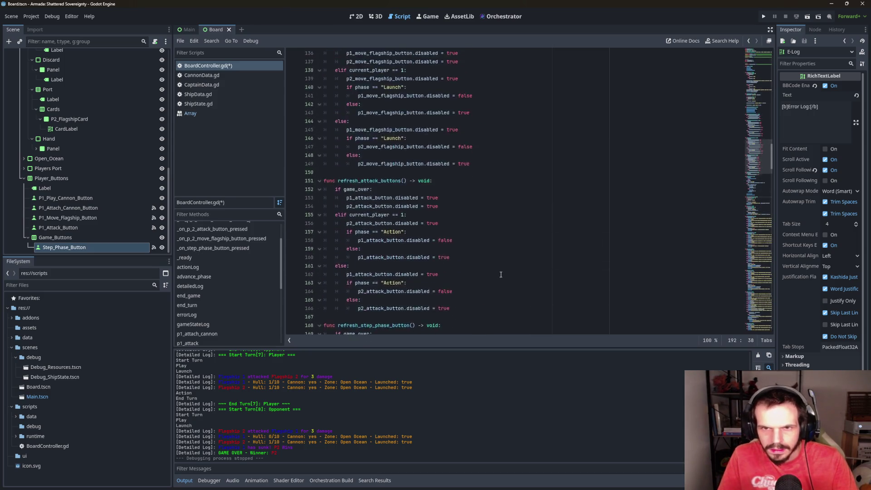
{"action": "scroll", "coordinate": [501, 275], "scroll_direction": "up", "scroll_amount": 15}
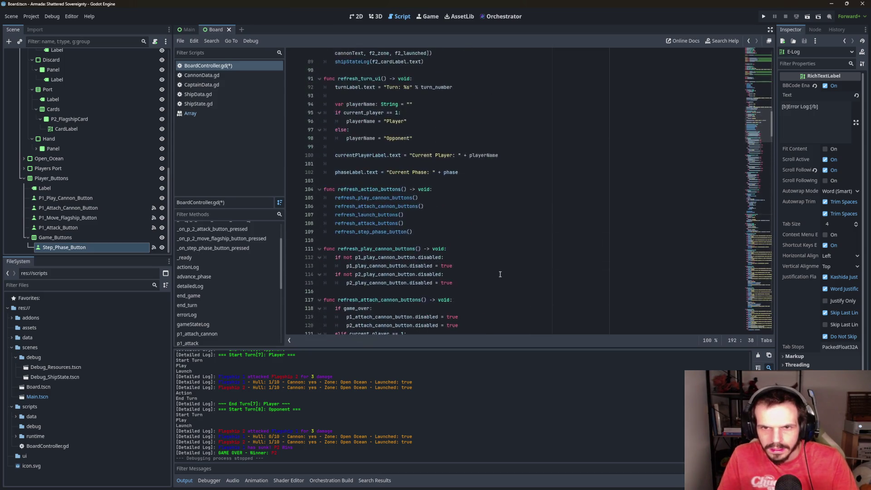
{"action": "scroll", "coordinate": [500, 274], "scroll_direction": "up", "scroll_amount": 14}
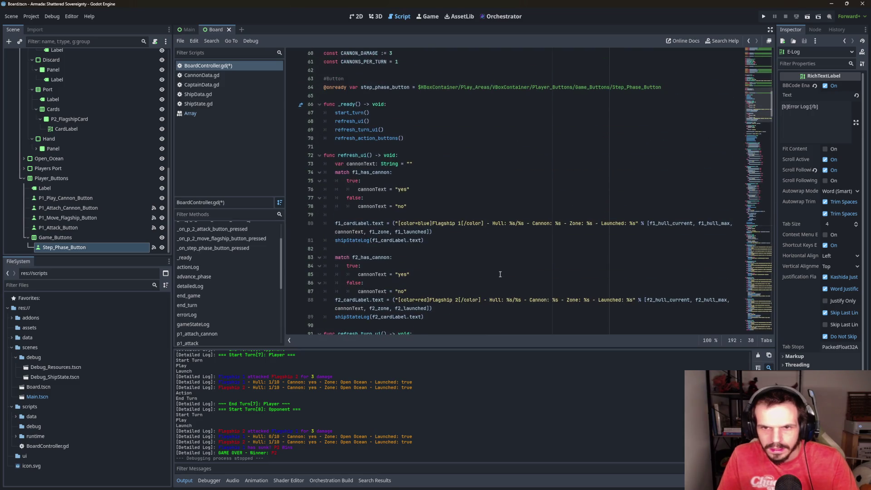
{"action": "scroll", "coordinate": [500, 274], "scroll_direction": "up", "scroll_amount": 2}
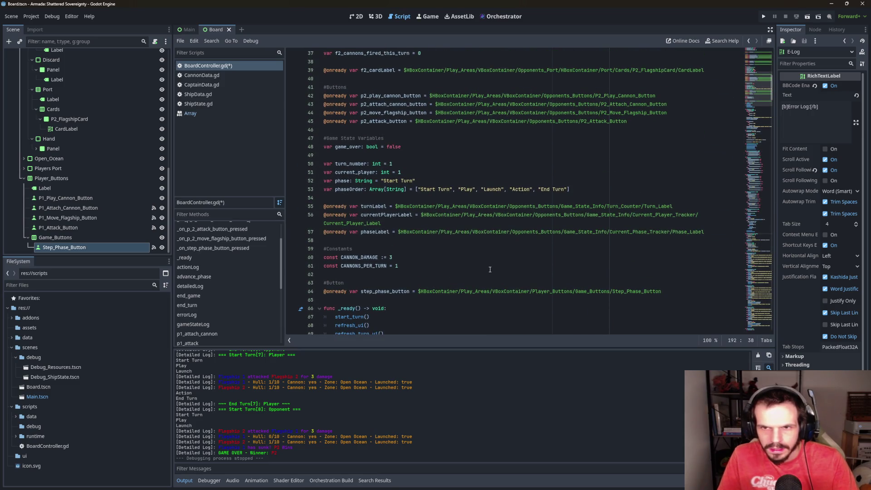
{"action": "scroll", "coordinate": [490, 269], "scroll_direction": "up", "scroll_amount": 4}
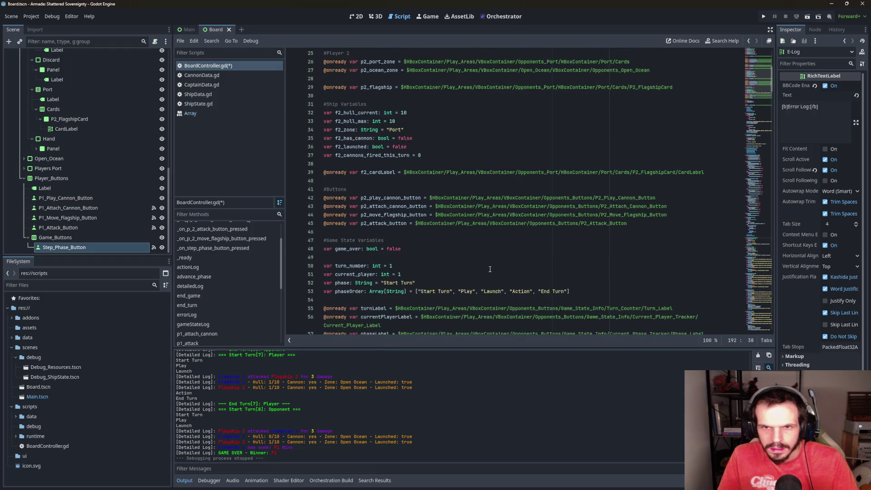
{"action": "scroll", "coordinate": [490, 269], "scroll_direction": "up", "scroll_amount": 3}
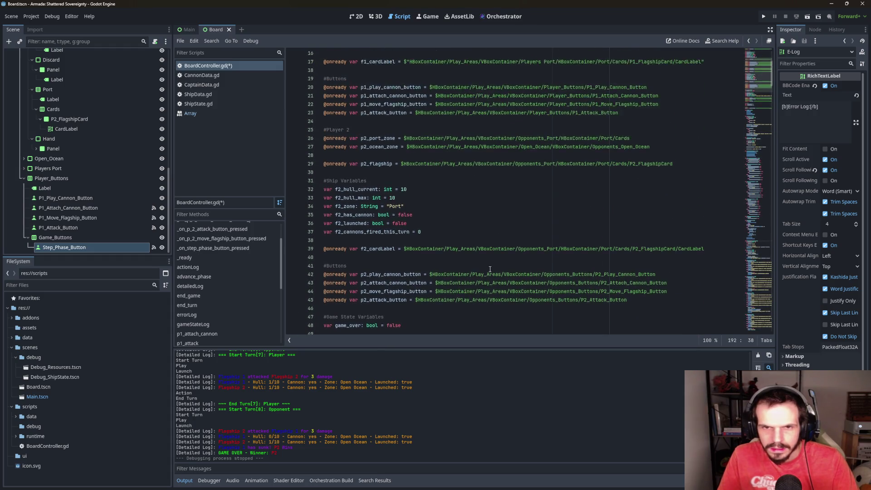
{"action": "scroll", "coordinate": [490, 270], "scroll_direction": "down", "scroll_amount": 9}
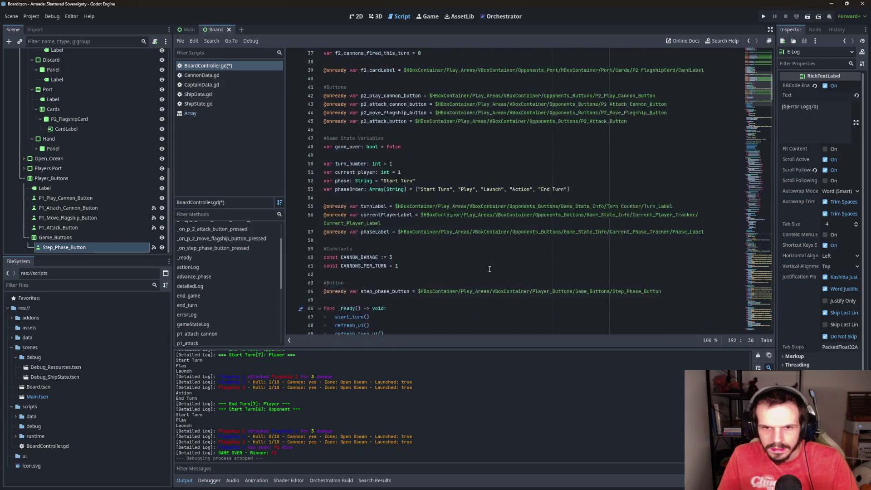
{"action": "scroll", "coordinate": [490, 269], "scroll_direction": "up", "scroll_amount": 5}
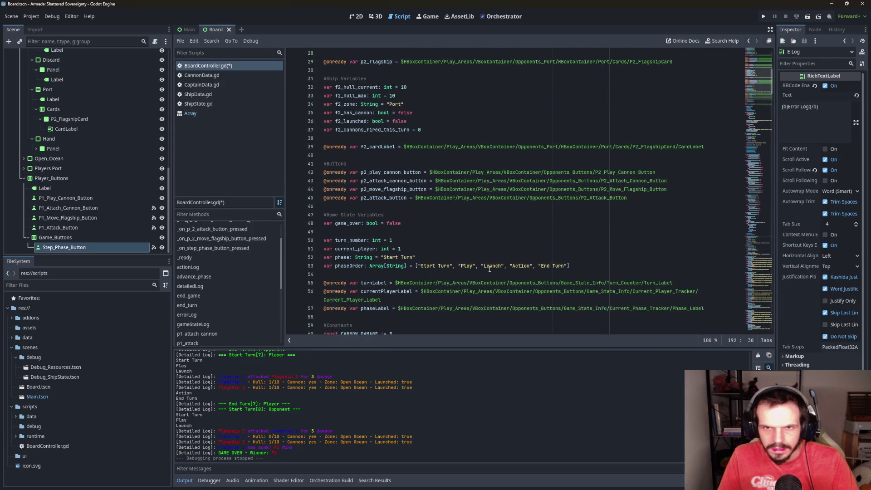
{"action": "scroll", "coordinate": [475, 274], "scroll_direction": "up", "scroll_amount": 2}
{"action": "scroll", "coordinate": [475, 273], "scroll_direction": "up", "scroll_amount": 2}
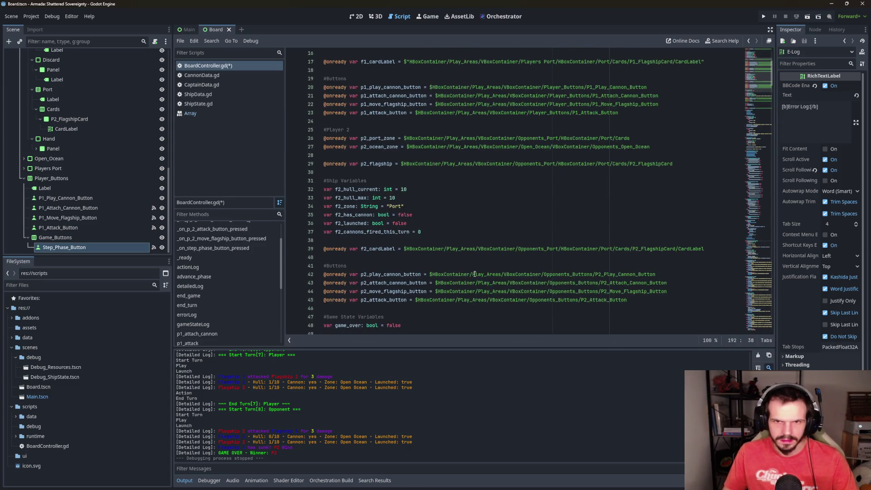
{"action": "scroll", "coordinate": [475, 274], "scroll_direction": "down", "scroll_amount": 8}
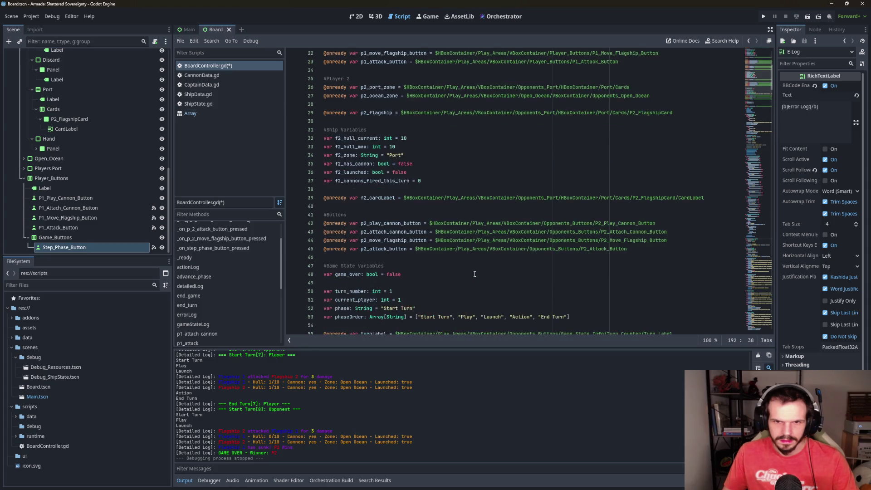
{"action": "left_click", "coordinate": [429, 240]}
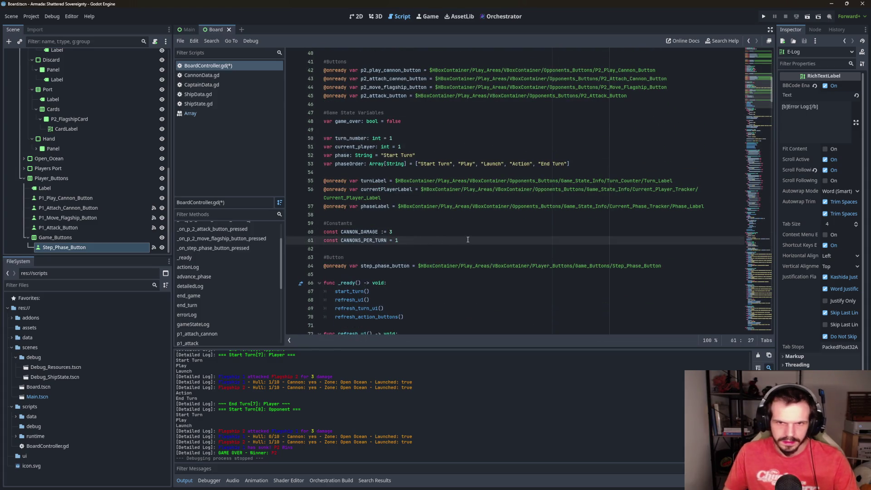
{"action": "scroll", "coordinate": [468, 240], "scroll_direction": "up", "scroll_amount": 3}
{"action": "scroll", "coordinate": [468, 240], "scroll_direction": "up", "scroll_amount": 3}
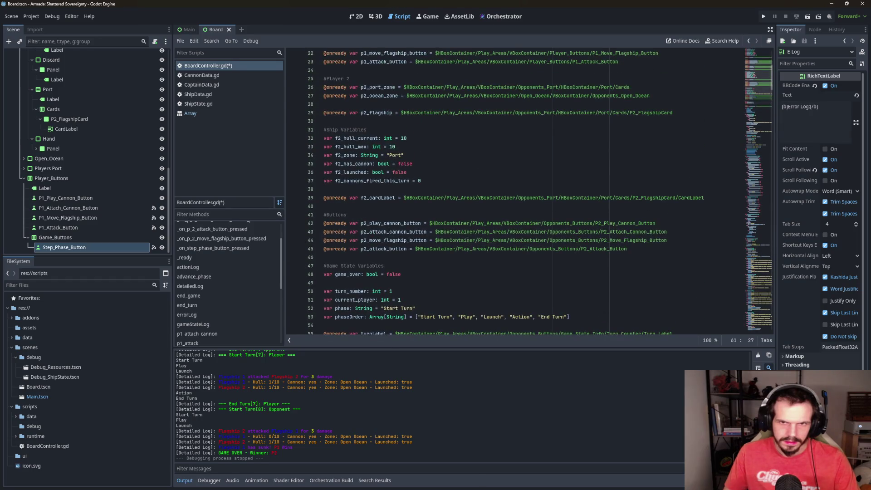
{"action": "scroll", "coordinate": [467, 240], "scroll_direction": "down", "scroll_amount": 6}
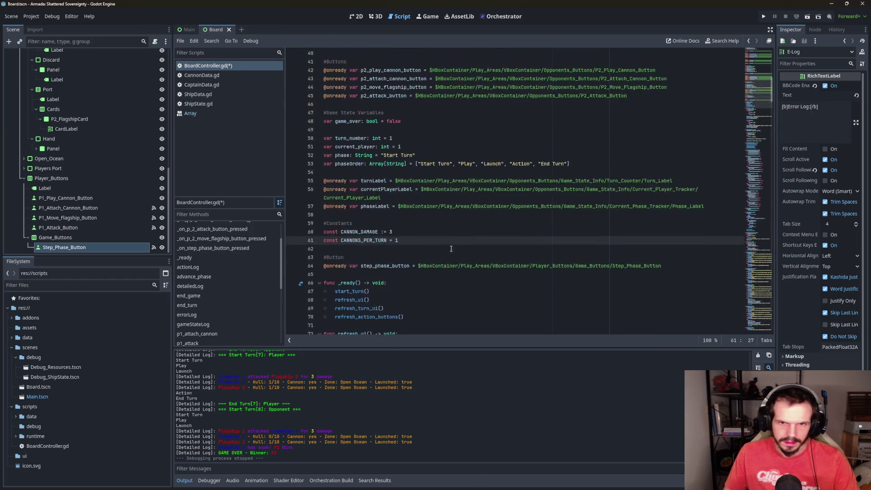
{"action": "left_click_drag", "start_coordinate": [410, 242], "coordinate": [287, 223]}
{"action": "key", "text": "ctrl+c"}
{"action": "key", "text": "BackSpace"}
{"action": "key", "text": "BackSpace"}
{"action": "key", "text": "BackSpace"}
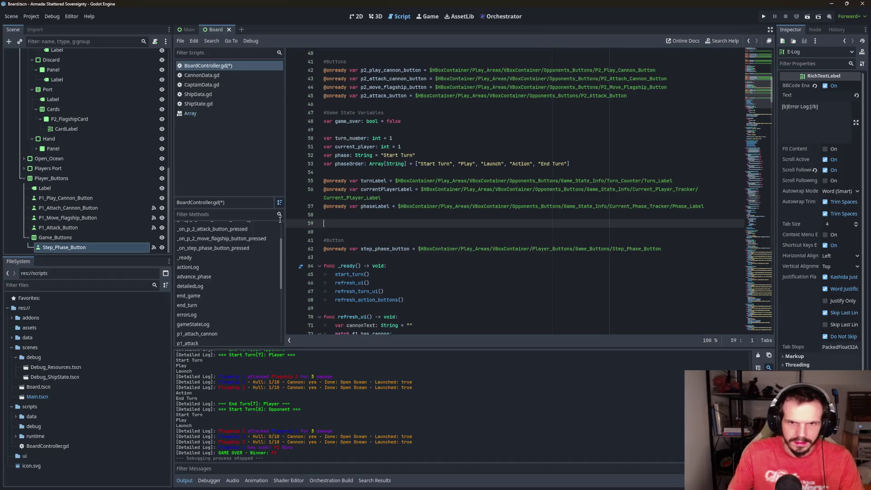
{"action": "scroll", "coordinate": [356, 180], "scroll_direction": "up", "scroll_amount": 13}
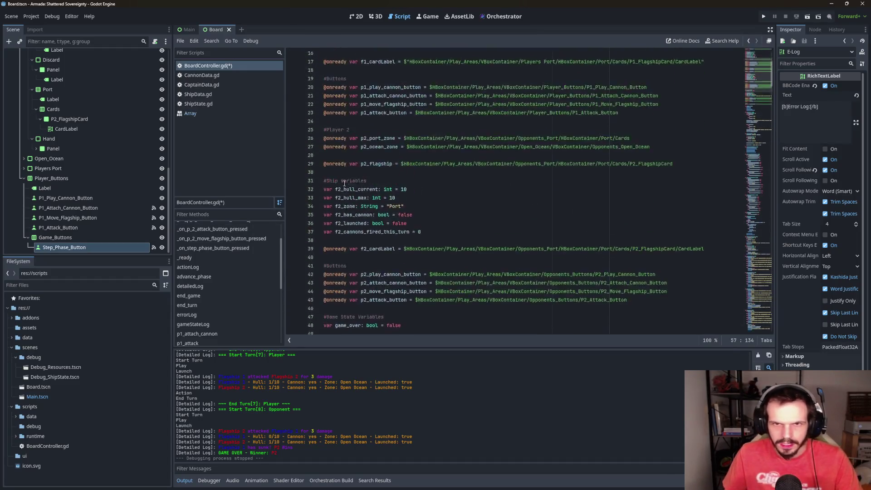
{"action": "left_click", "coordinate": [350, 62]}
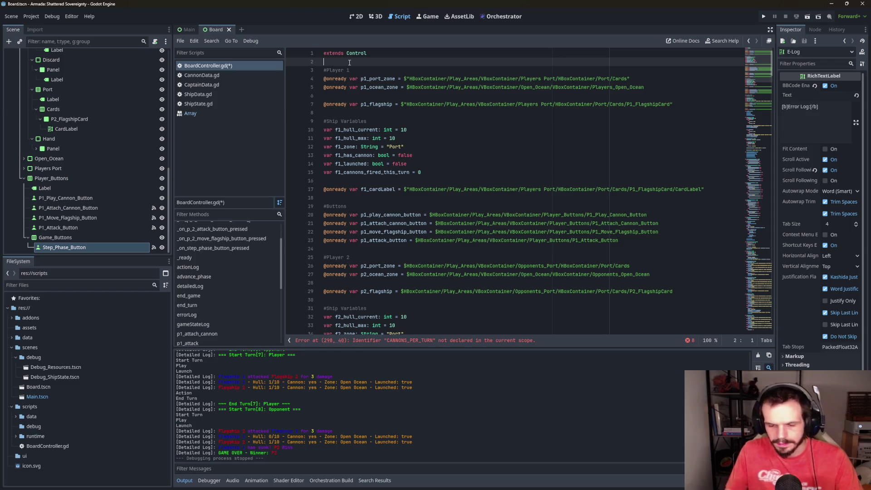
Paste the CANNON_DAMAGE and CANNONS_PER_TURN constants at the top of the script
{"action": "key", "text": "ctrl+v"}
{"action": "scroll", "coordinate": [372, 136], "scroll_direction": "down", "scroll_amount": 1}
{"action": "scroll", "coordinate": [395, 118], "scroll_direction": "up", "scroll_amount": 1}
{"action": "key", "text": "Return"}
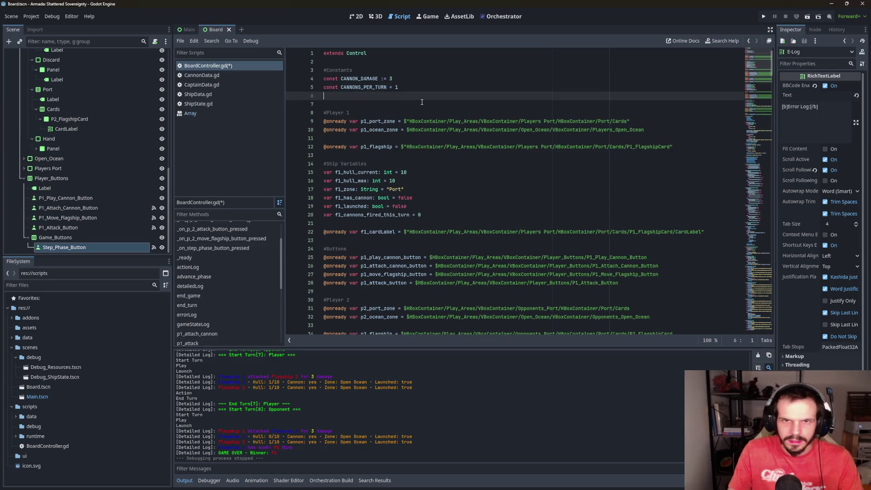
{"action": "key", "text": "Return"}
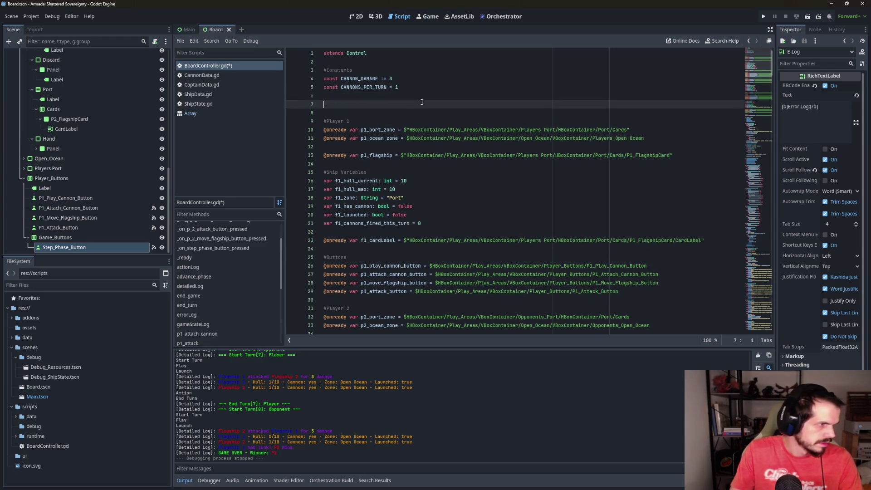
Add const ZONE_PORT := "Port" and const ZONE_SEA := "Open Ocean" below them
{"action": "type", "text": "const "}
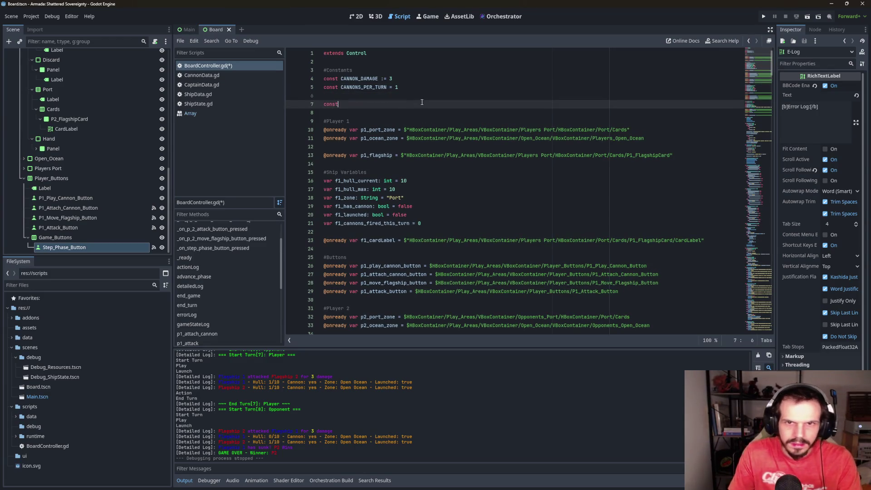
{"action": "type", "text": "ZONE"}
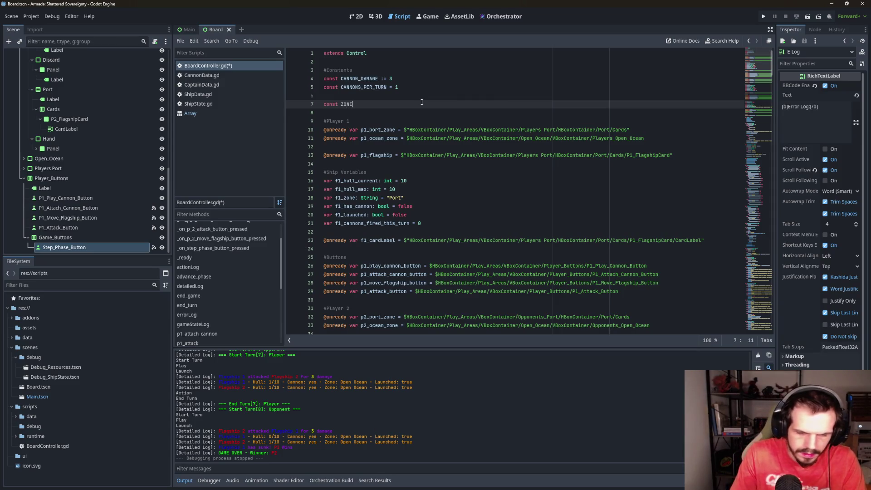
{"action": "type", "text": "_PORT"}
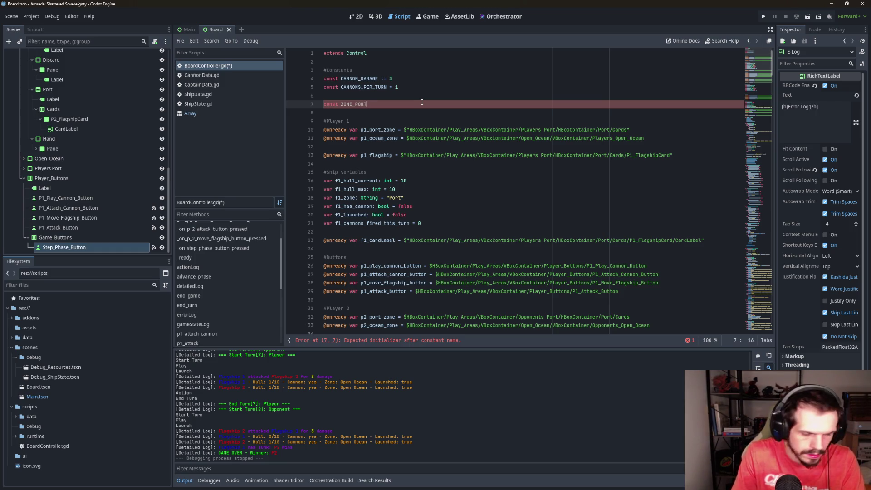
{"action": "type", "text": " := \""}
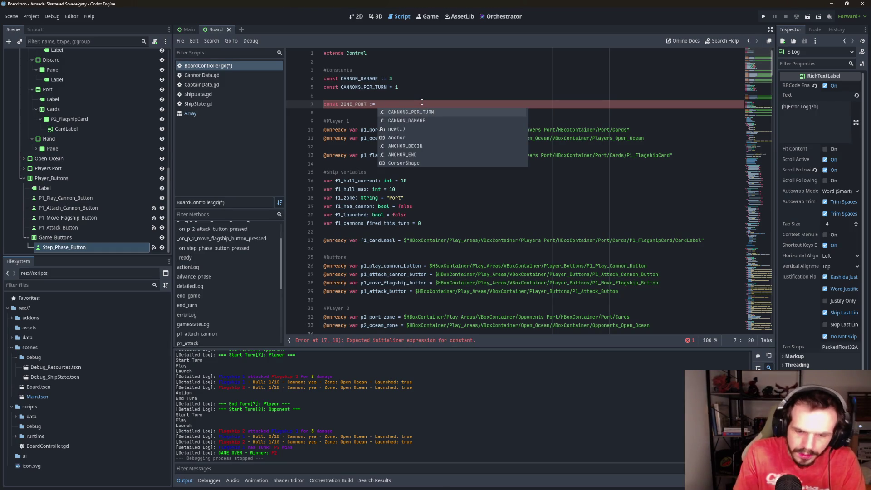
{"action": "key", "text": "Escape"}
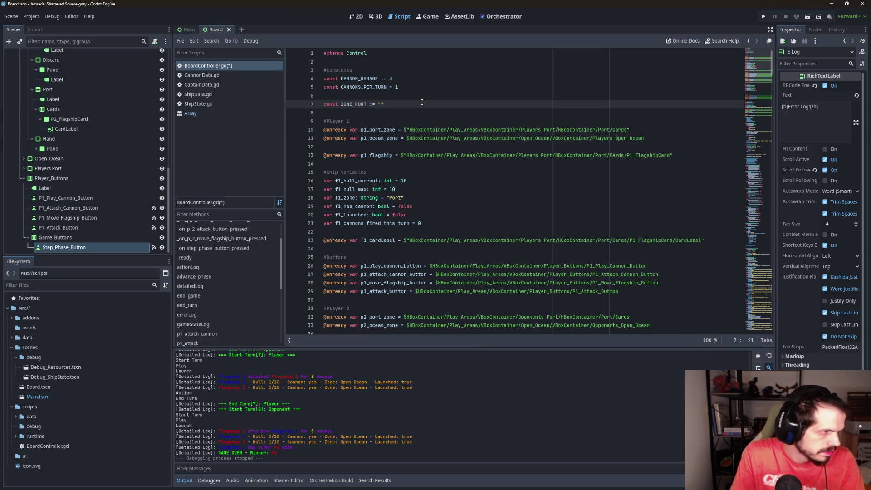
{"action": "type", "text": "Port"}
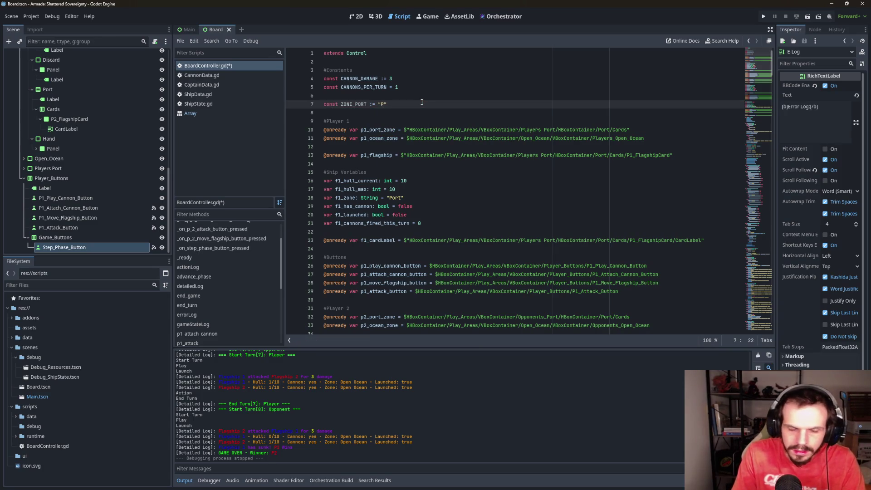
{"action": "key", "text": "Return"}
{"action": "type", "text": "const ZONE_SEA :="}
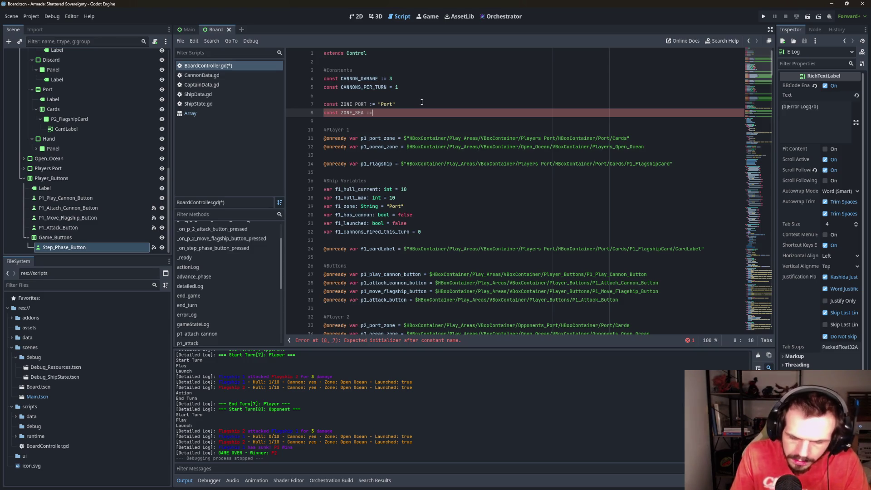
{"action": "type", "text": "\""}
{"action": "key", "text": "Escape"}
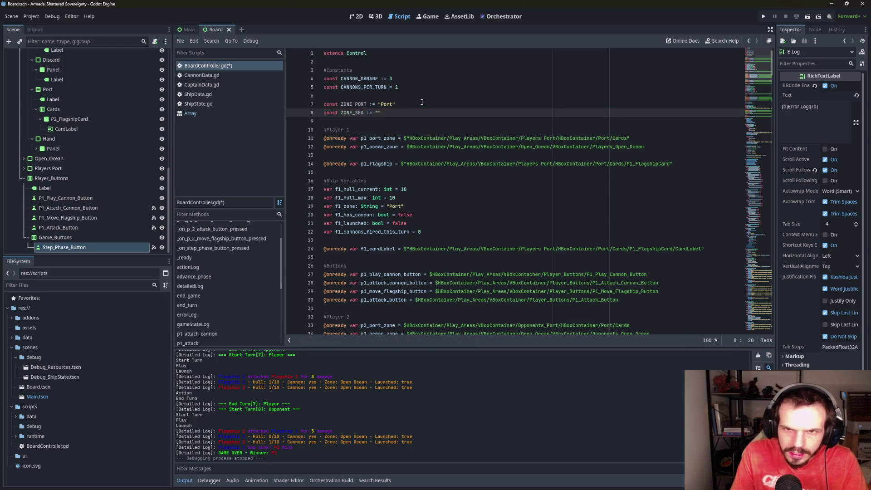
{"action": "type", "text": "Open Oce"}
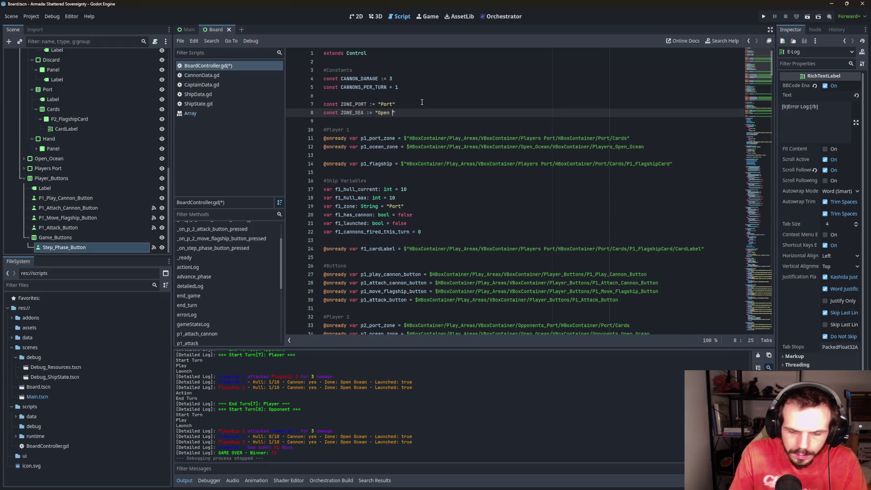
{"action": "type", "text": "an"}
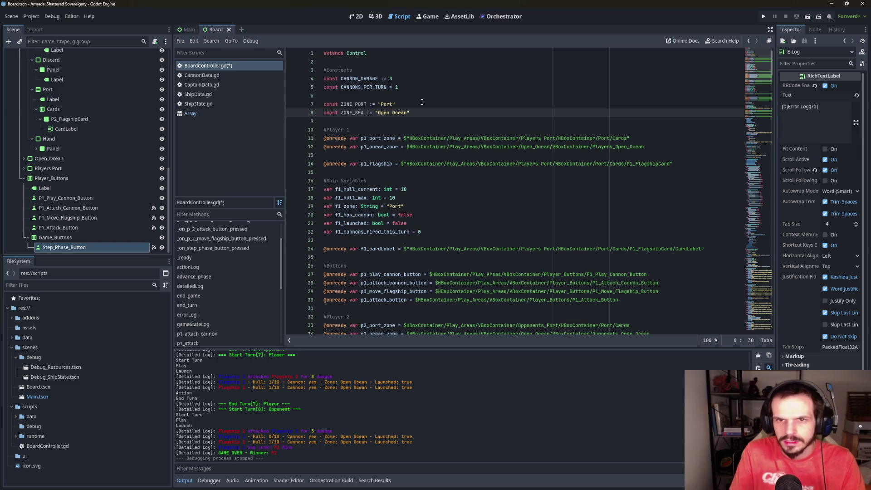
{"action": "left_click", "coordinate": [422, 102]}
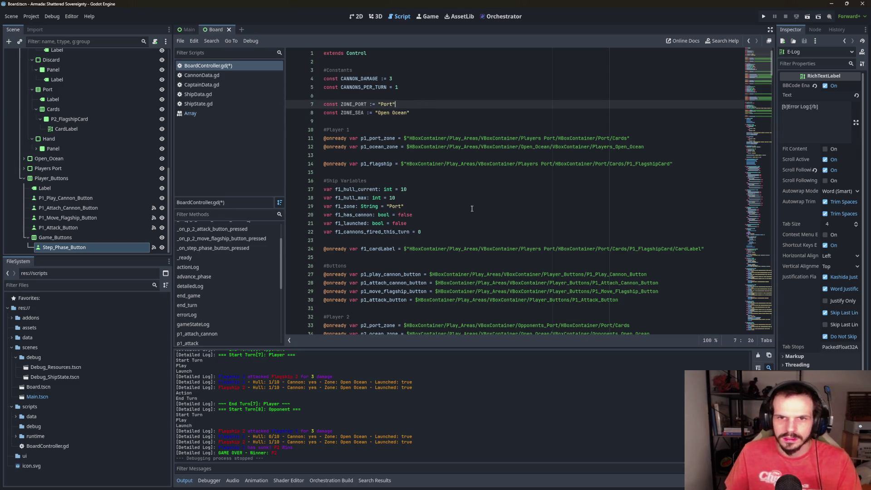
{"action": "left_click", "coordinate": [568, 193]}
{"action": "key", "text": "ctrl+f"}
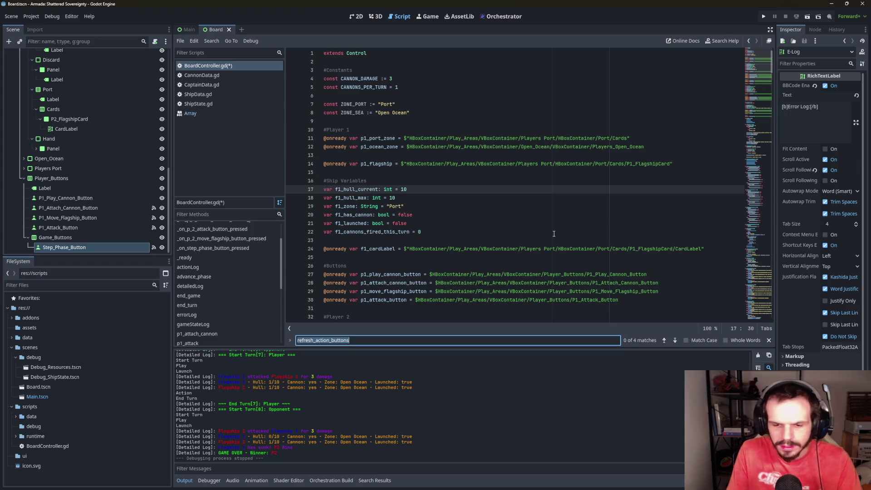
Search for Port and set f1_zone's initial value to ZONE_PORT
{"action": "type", "text": "Port"}
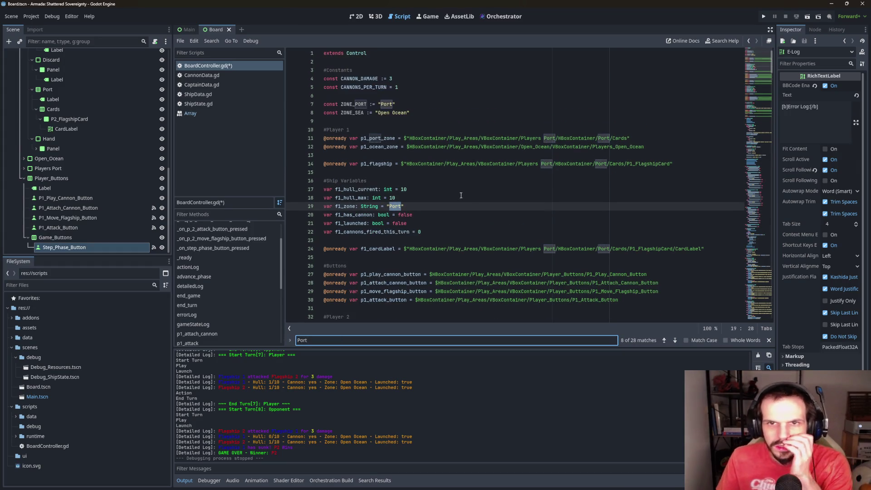
{"action": "left_click", "coordinate": [408, 205]}
{"action": "key", "text": "shift+Left"}
{"action": "key", "text": "shift+Left"}
{"action": "key", "text": "shift+Left"}
{"action": "type", "text": "z"}
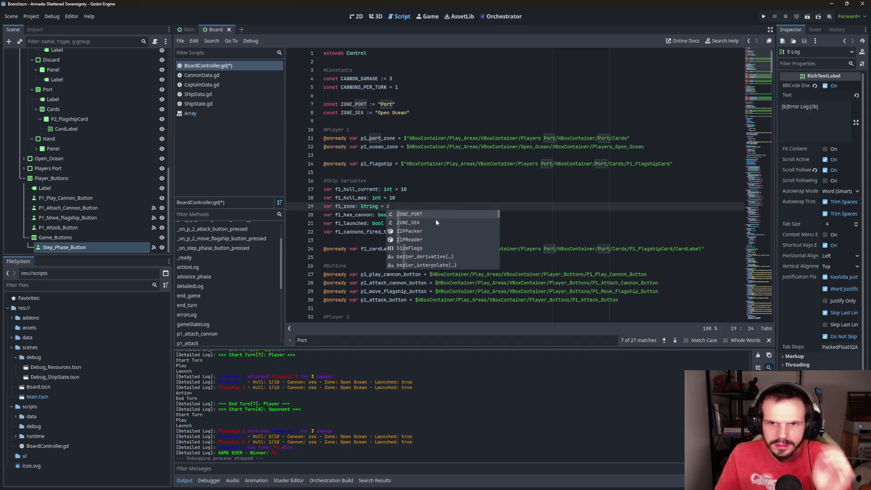
{"action": "double_click", "coordinate": [431, 212]}
{"action": "left_click", "coordinate": [437, 223]}
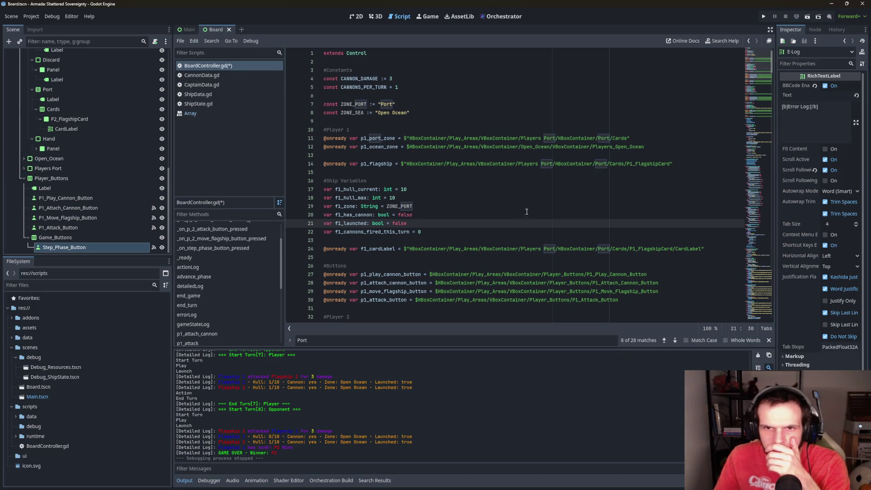
Step through the Port matches to f2_zone and set its initial value to ZONE_PORT
{"action": "left_click", "coordinate": [665, 340]}
{"action": "left_click", "coordinate": [666, 341]}
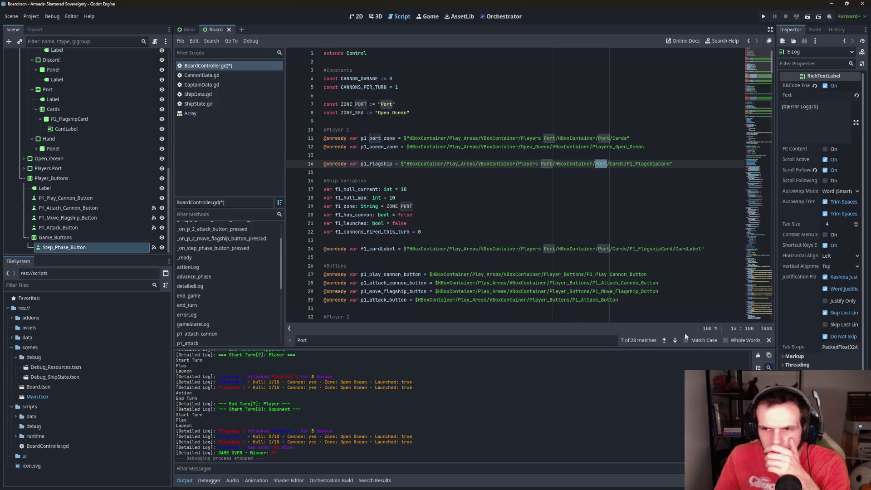
{"action": "left_click", "coordinate": [675, 340]}
{"action": "left_click", "coordinate": [675, 340]}
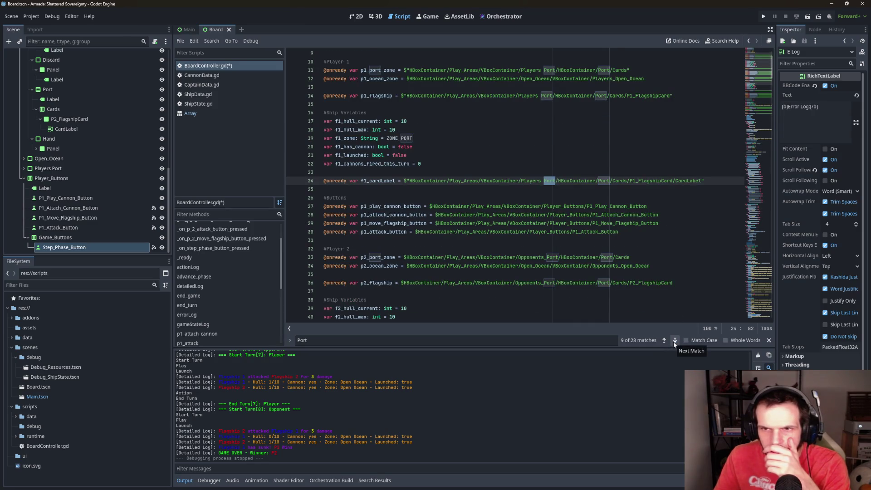
{"action": "left_click", "coordinate": [674, 342]}
{"action": "left_click", "coordinate": [673, 342]}
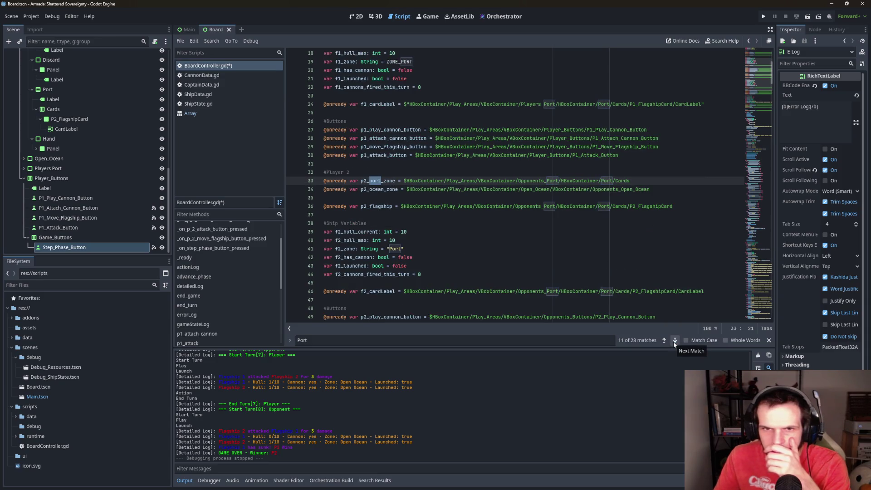
{"action": "left_click", "coordinate": [674, 341]}
{"action": "left_click", "coordinate": [674, 340]}
{"action": "left_click", "coordinate": [674, 340]}
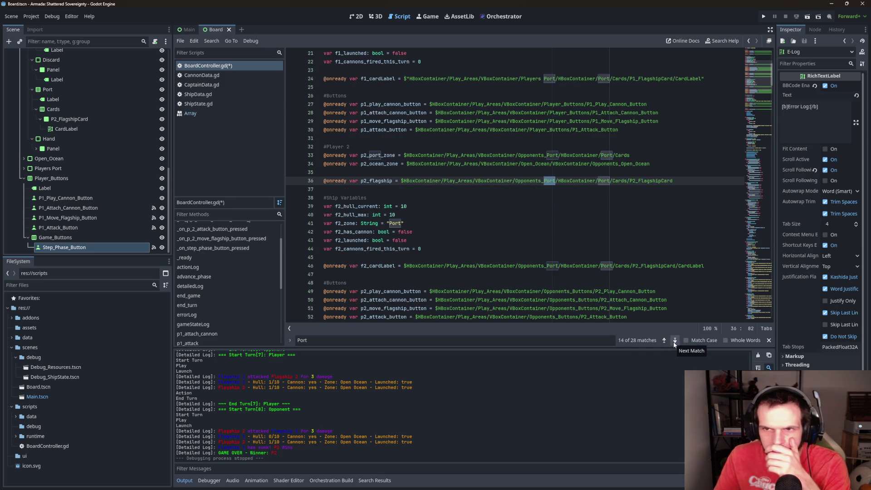
{"action": "left_click", "coordinate": [674, 340]}
{"action": "left_click", "coordinate": [674, 340]}
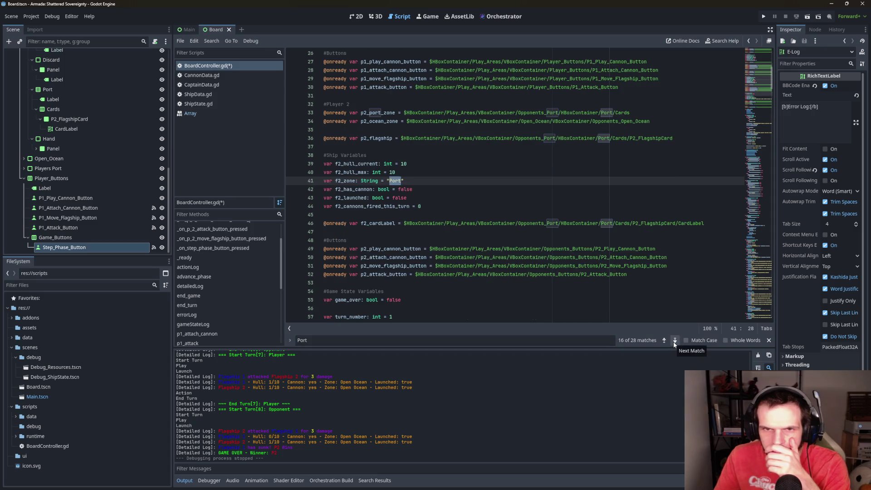
{"action": "left_click_drag", "start_coordinate": [404, 181], "coordinate": [387, 181]}
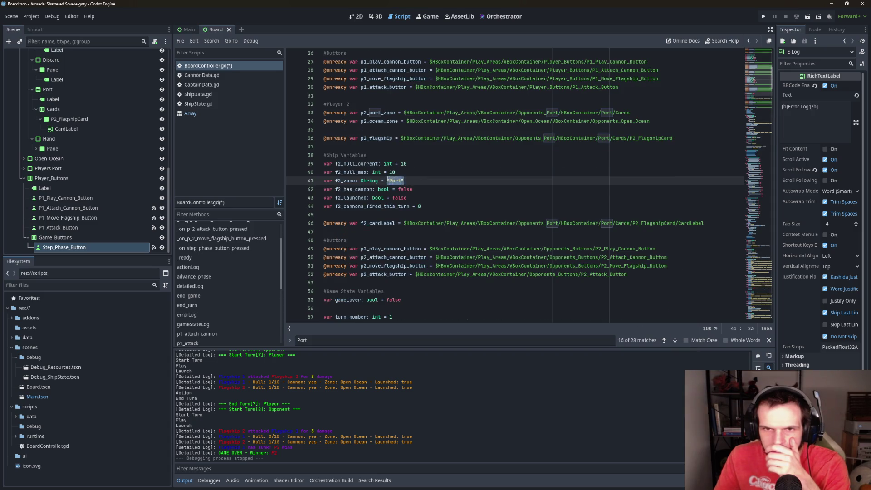
{"action": "type", "text": "z"}
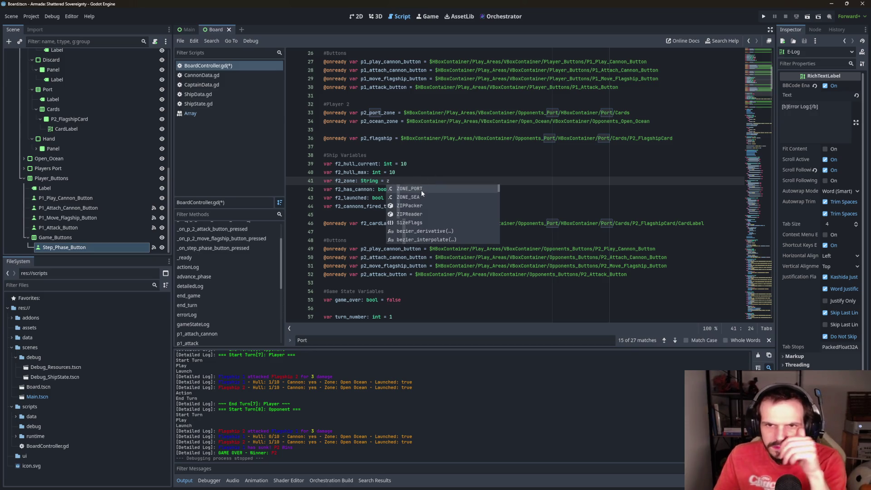
{"action": "key", "text": "Return"}
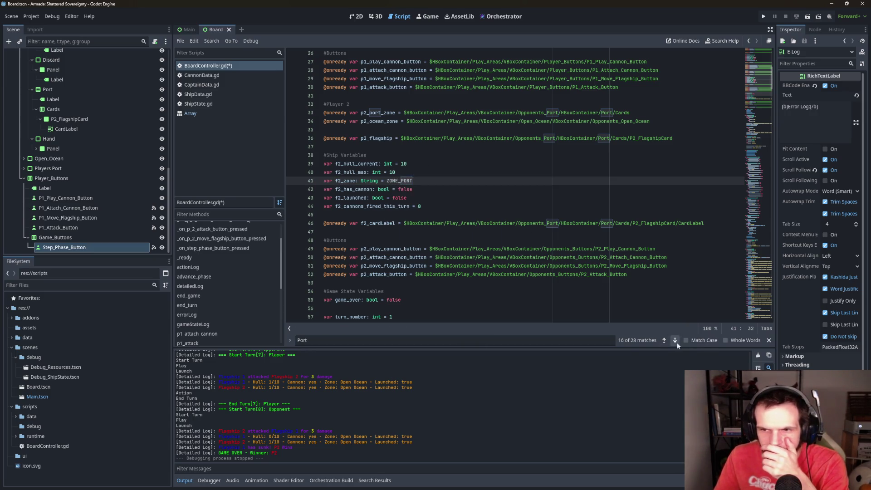
{"action": "left_click", "coordinate": [676, 342]}
{"action": "left_click", "coordinate": [677, 342]}
{"action": "left_click", "coordinate": [676, 342]}
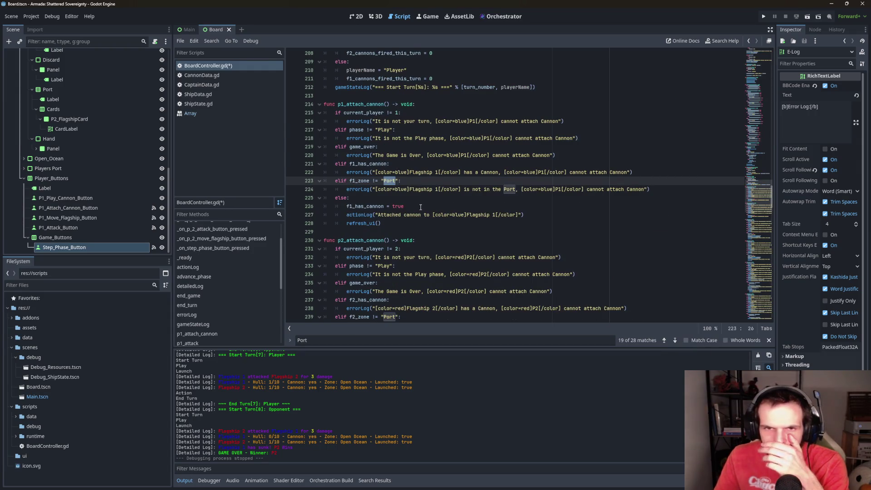
Replace the "Port" literal in the f1_zone check on line 223 with ZONE_PORT
{"action": "left_click", "coordinate": [393, 198]}
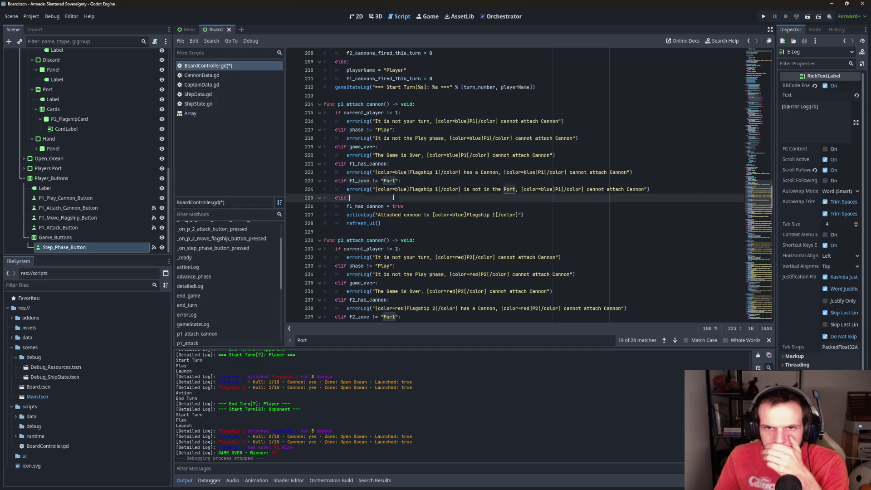
{"action": "left_click", "coordinate": [397, 181]}
{"action": "left_click_drag", "start_coordinate": [397, 182], "coordinate": [381, 181]}
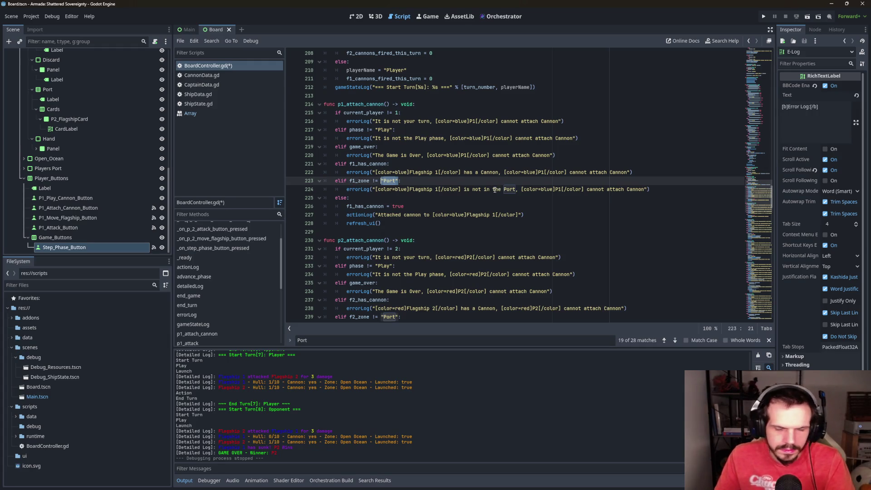
{"action": "type", "text": "z"}
{"action": "key", "text": "Down"}
{"action": "key", "text": "Down"}
{"action": "key", "text": "Return"}
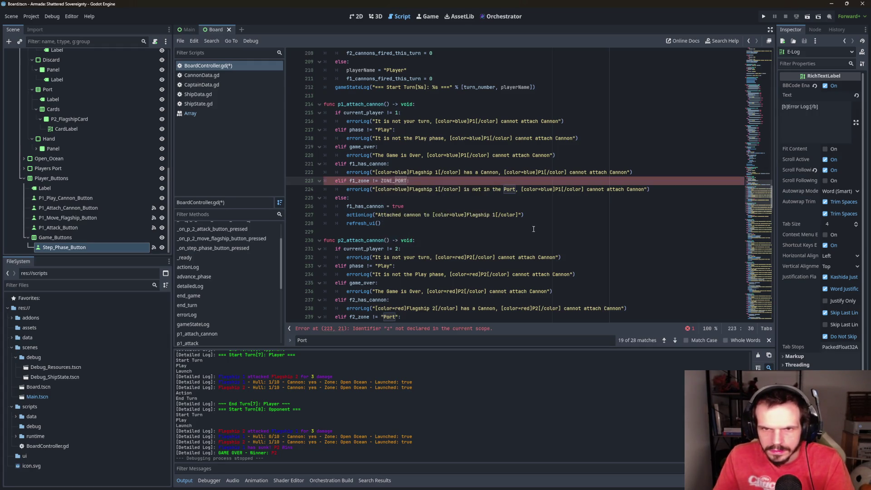
Replace the "Port" literals on lines 239 and 253 with ZONE_PORT
{"action": "left_click", "coordinate": [674, 341]}
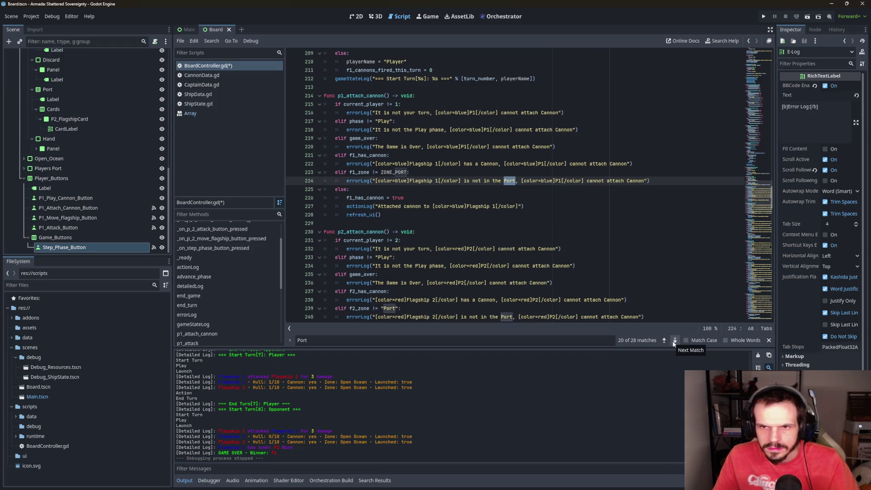
{"action": "left_click", "coordinate": [674, 341]}
{"action": "left_click", "coordinate": [398, 181]}
{"action": "key", "text": "BackSpace"}
{"action": "key", "text": "BackSpace"}
{"action": "key", "text": "BackSpace"}
{"action": "type", "text": "z"}
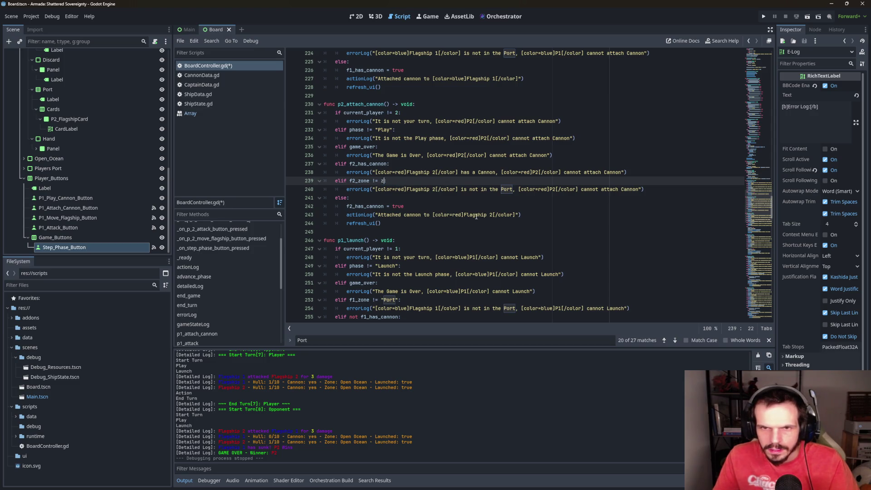
{"action": "key", "text": "Return"}
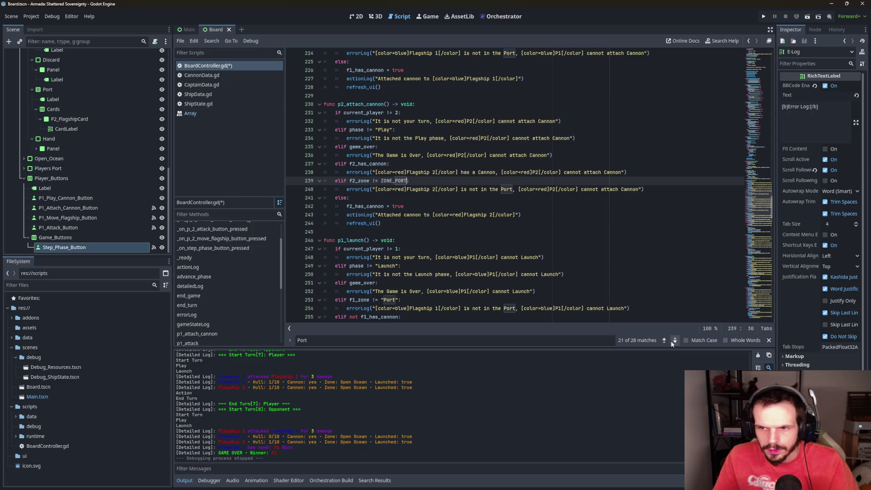
{"action": "left_click", "coordinate": [674, 340]}
{"action": "left_click", "coordinate": [674, 340]}
{"action": "key", "text": "Right"}
{"action": "key", "text": "BackSpace"}
{"action": "key", "text": "BackSpace"}
{"action": "key", "text": "BackSpace"}
{"action": "type", "text": "z"}
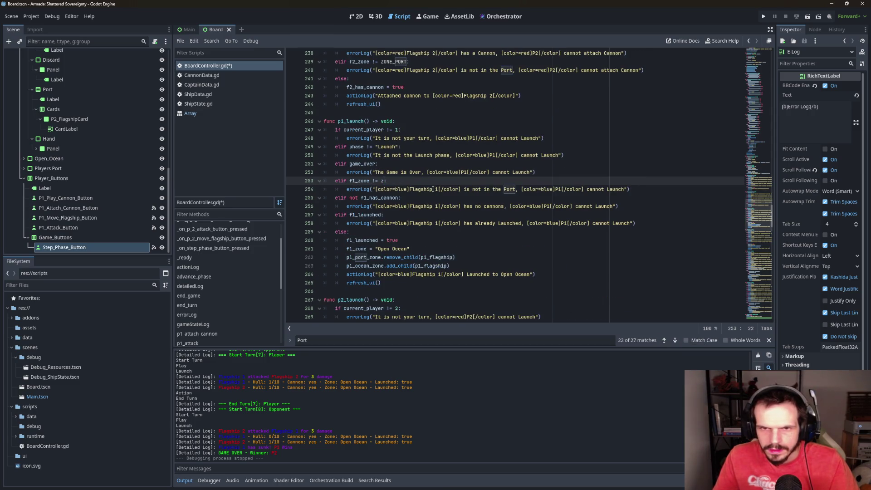
{"action": "key", "text": "Return"}
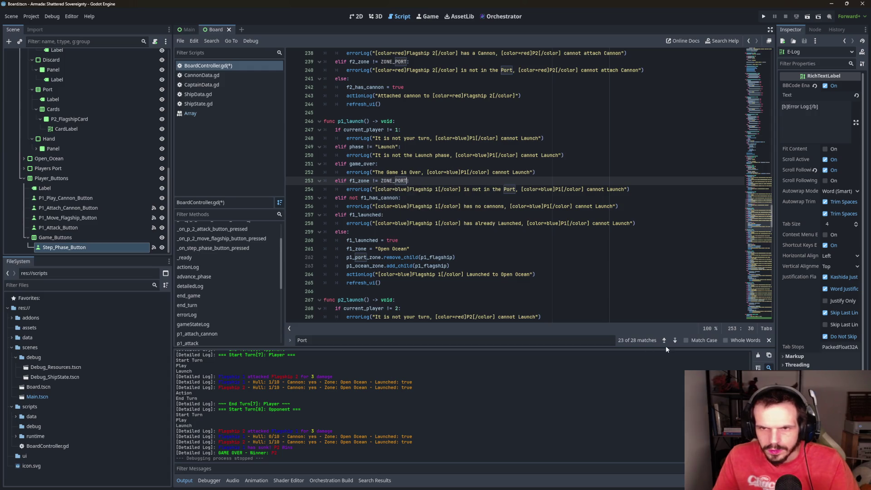
Change p2_launch's line 274 check to f2_zone != ZONE_PORT and review the remaining matches
{"action": "left_click", "coordinate": [675, 340]}
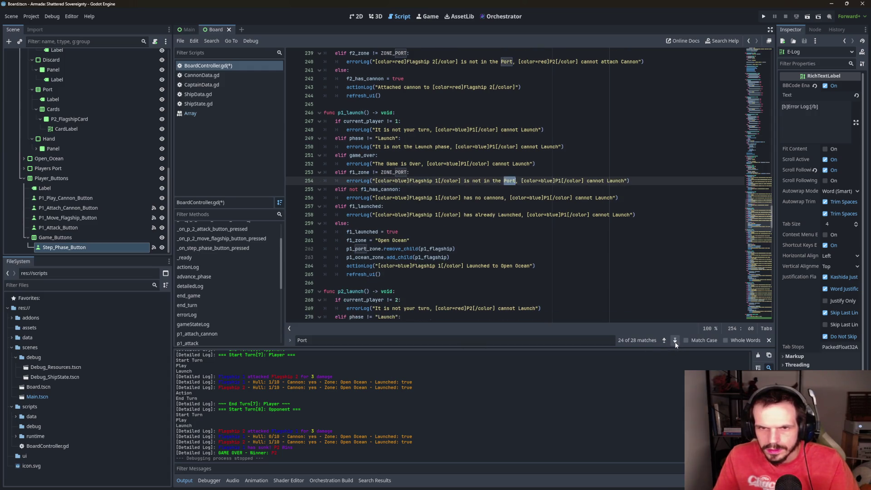
{"action": "left_click", "coordinate": [675, 340]}
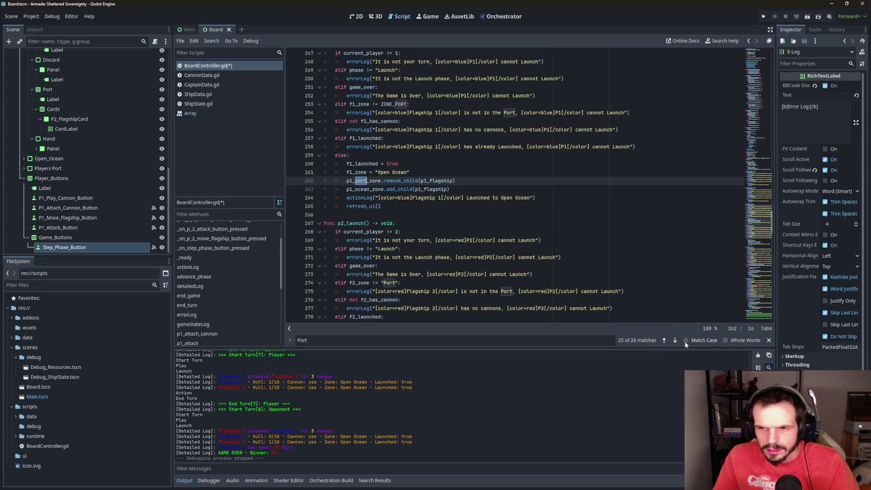
{"action": "left_click", "coordinate": [675, 340]}
{"action": "left_click", "coordinate": [386, 180]}
{"action": "left_click_drag", "start_coordinate": [382, 180], "coordinate": [398, 180]}
{"action": "type", "text": "z"}
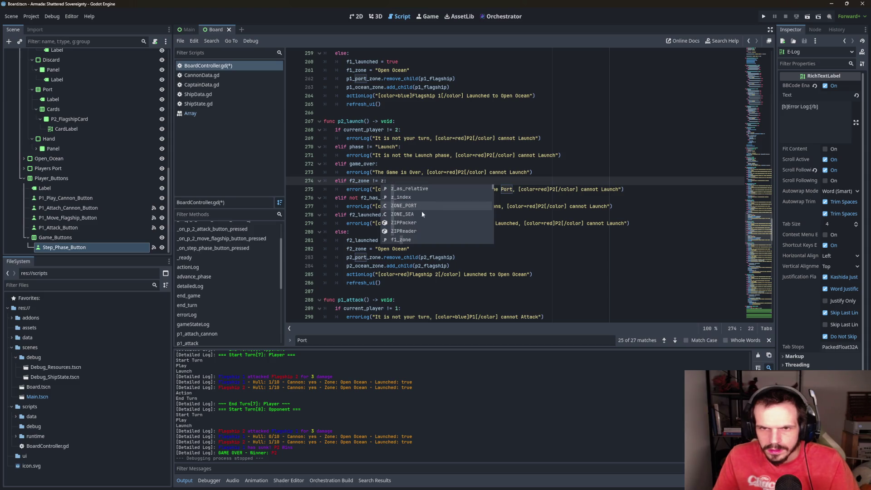
{"action": "left_click", "coordinate": [413, 207]}
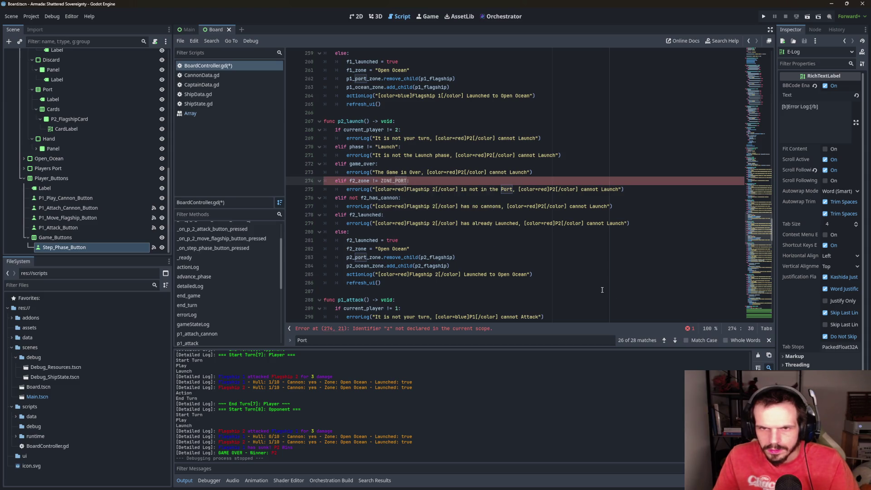
{"action": "left_click", "coordinate": [675, 340]}
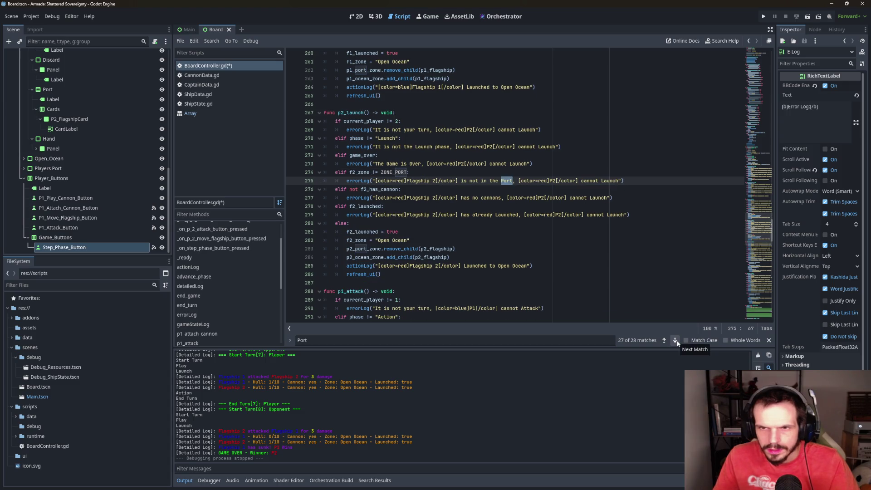
{"action": "left_click", "coordinate": [676, 340]}
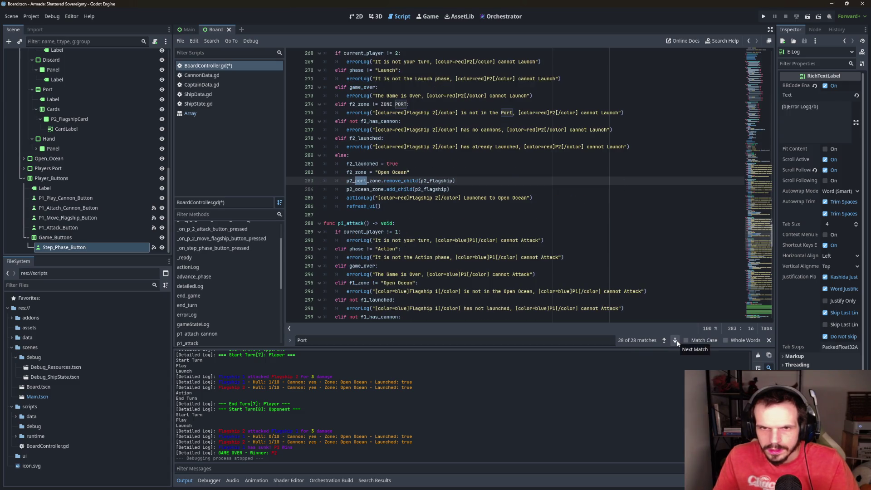
{"action": "left_click", "coordinate": [675, 340]}
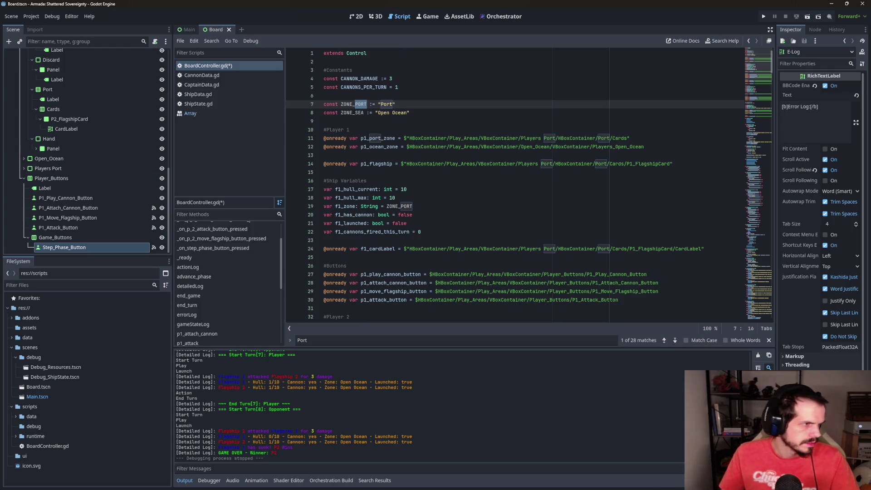
{"action": "key", "text": "ctrl+f"}
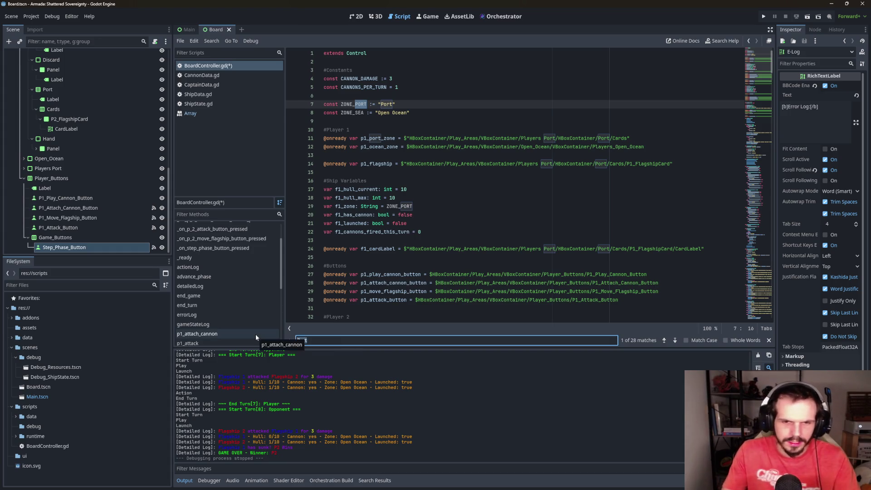
Search for "Open Ocean" and replace the literal on line 261 with ZONE_SEA
{"action": "type", "text": "SEAea"}
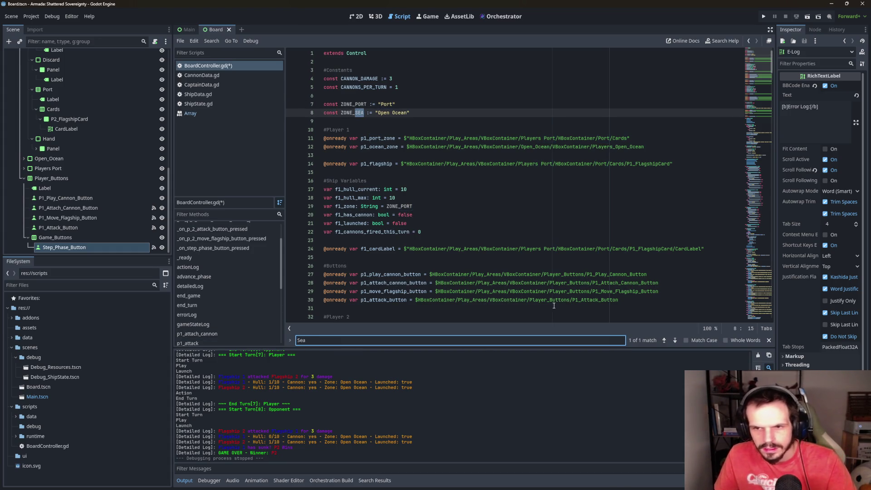
{"action": "key", "text": "BackSpace"}
{"action": "key", "text": "BackSpace"}
{"action": "key", "text": "BackSpace"}
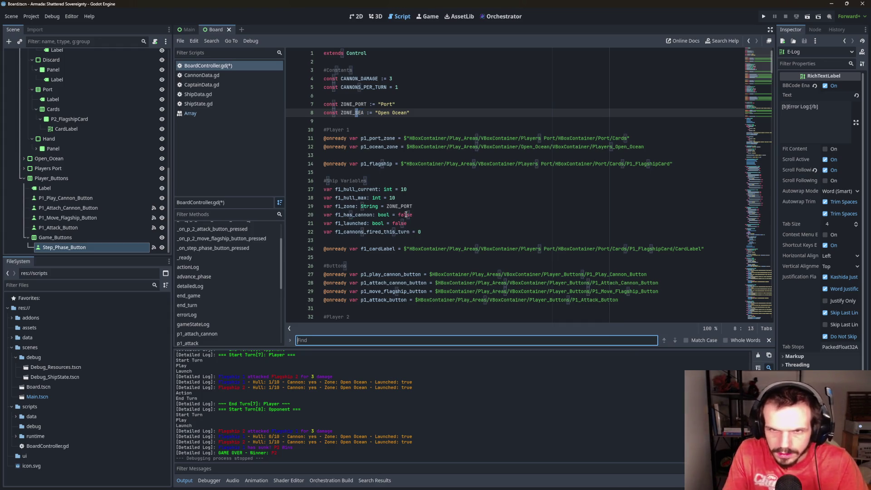
{"action": "type", "text": "Ope"}
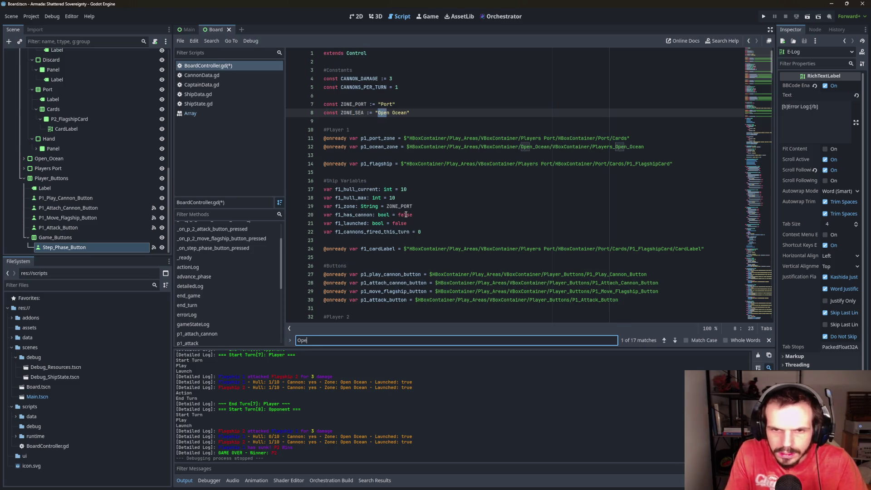
{"action": "type", "text": "n Ocean"}
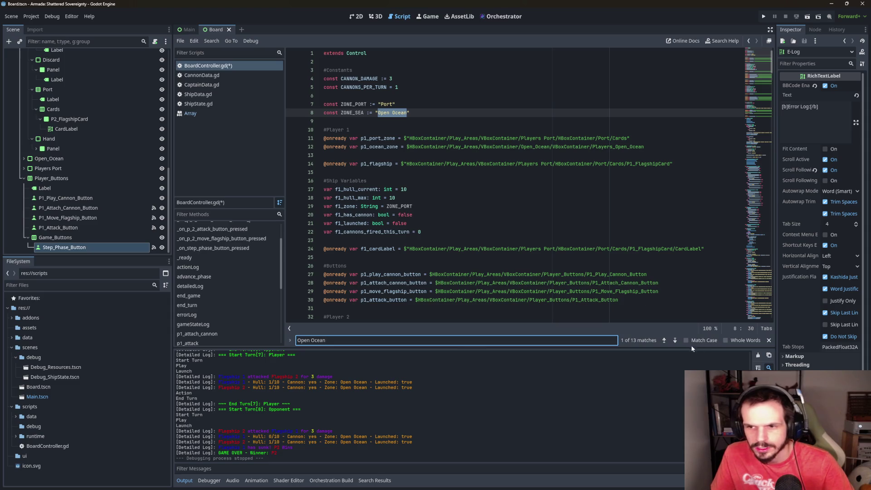
{"action": "left_click", "coordinate": [674, 340]}
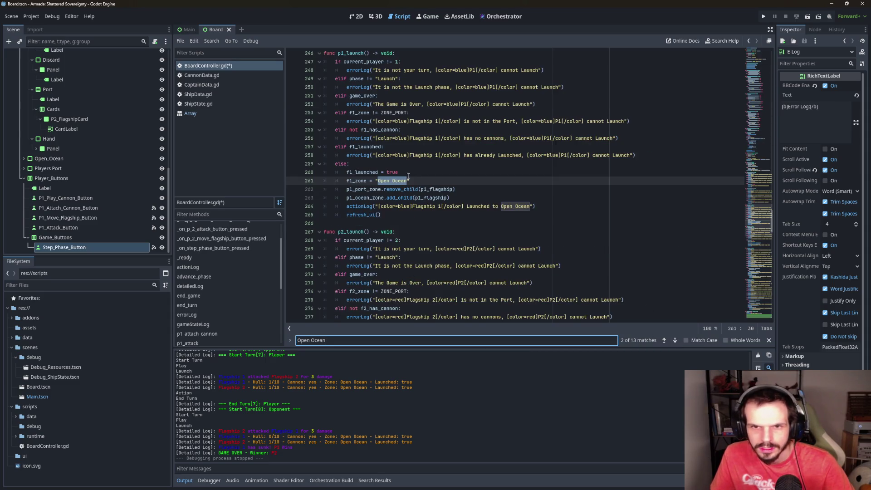
{"action": "left_click_drag", "start_coordinate": [410, 181], "coordinate": [376, 180]}
{"action": "type", "text": "zone = z"}
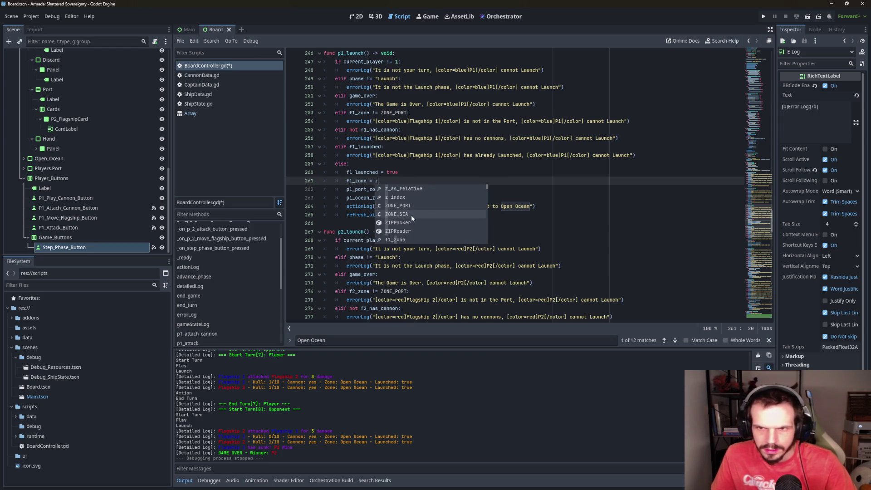
{"action": "left_click", "coordinate": [411, 214]}
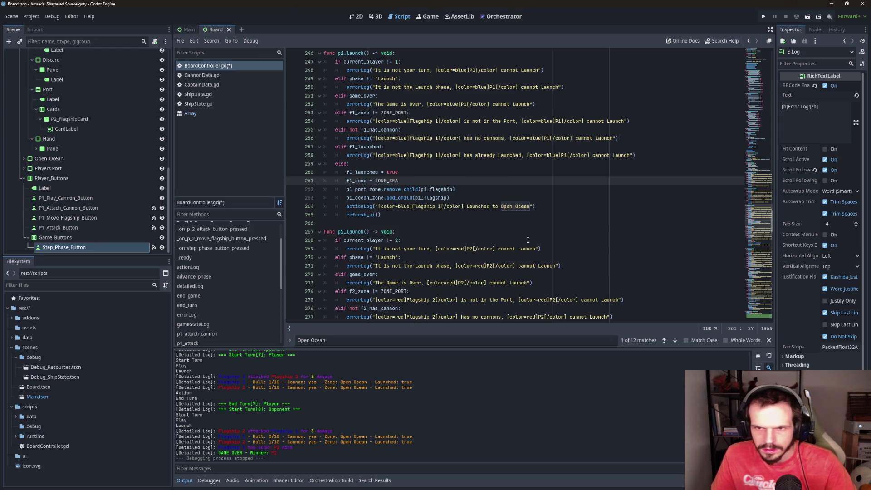
Replace the Open Ocean literals on lines 282 and 295 with ZONE_SEA
{"action": "left_click", "coordinate": [674, 340]}
{"action": "left_click", "coordinate": [675, 340]}
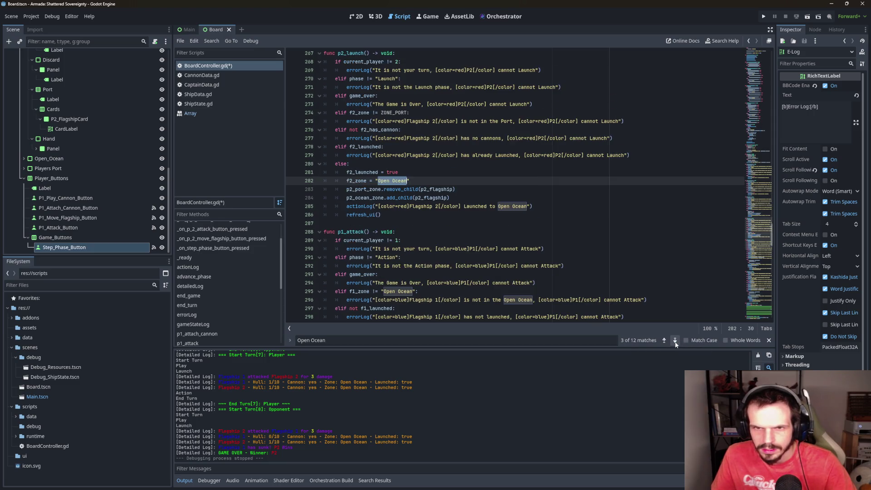
{"action": "left_click_drag", "start_coordinate": [410, 180], "coordinate": [370, 181]}
{"action": "type", "text": "= z"}
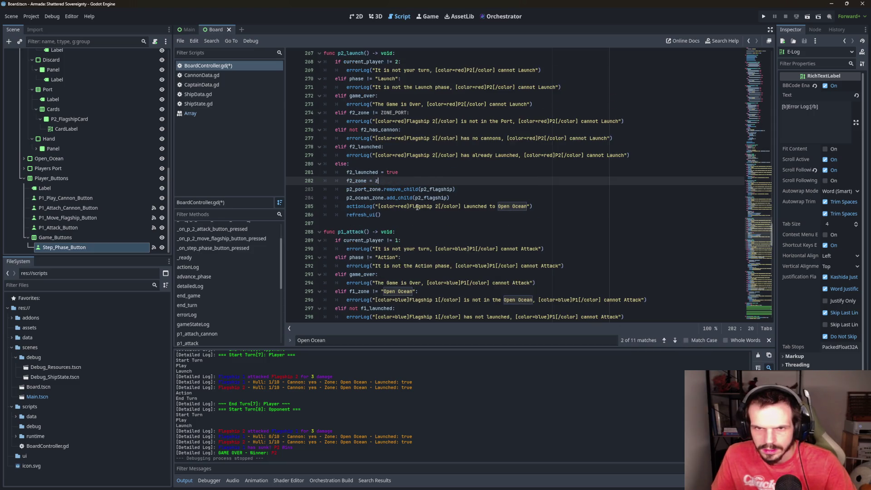
{"action": "left_click", "coordinate": [414, 214]}
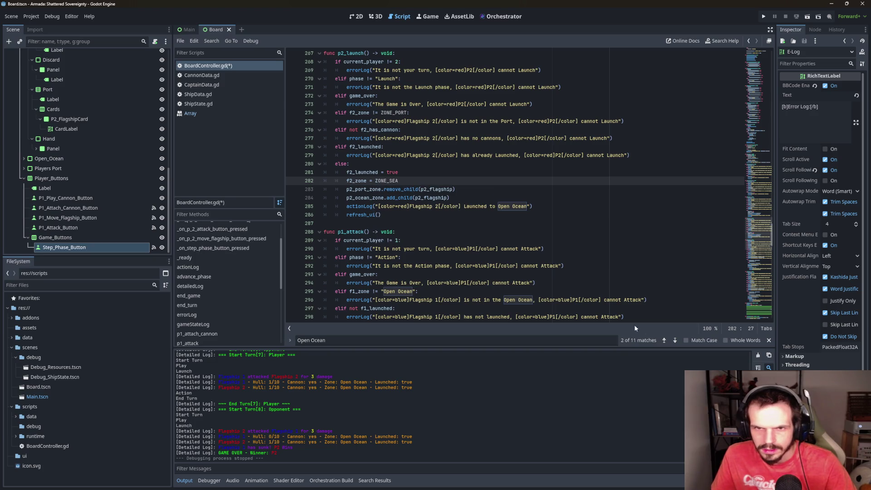
{"action": "left_click", "coordinate": [675, 341]}
{"action": "left_click", "coordinate": [674, 340]}
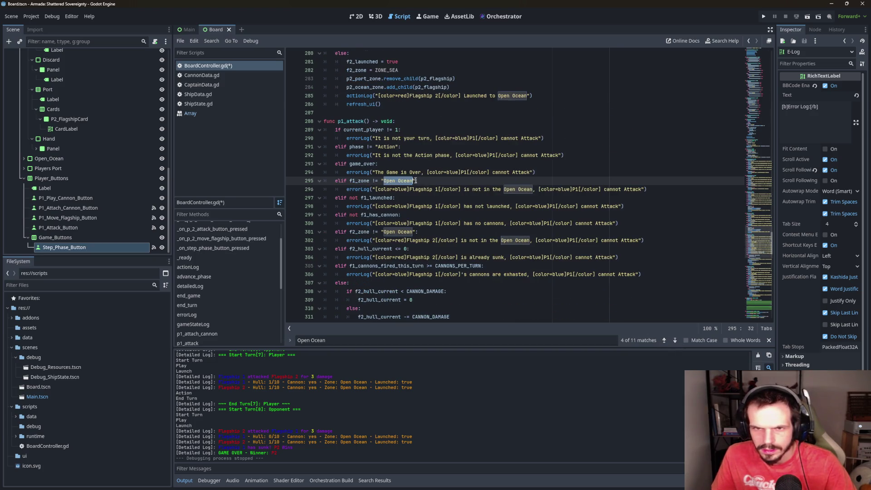
{"action": "left_click_drag", "start_coordinate": [416, 181], "coordinate": [381, 181]}
{"action": "type", "text": "z"}
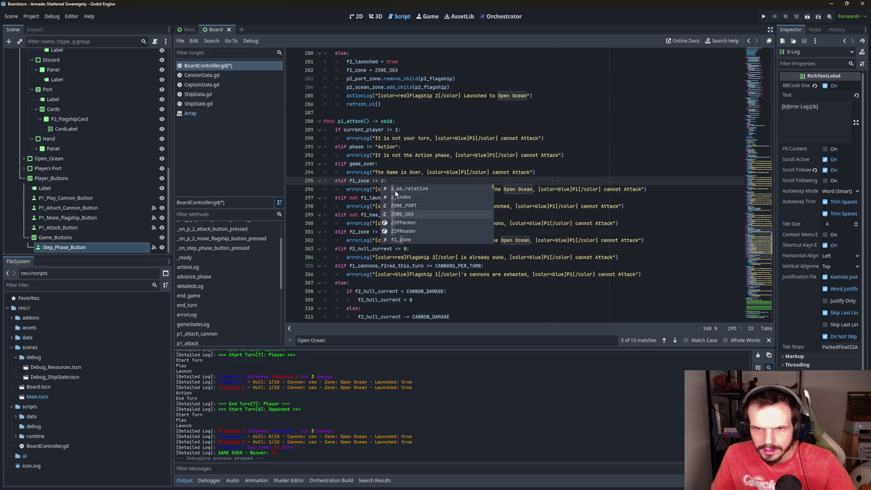
{"action": "left_click", "coordinate": [417, 216]}
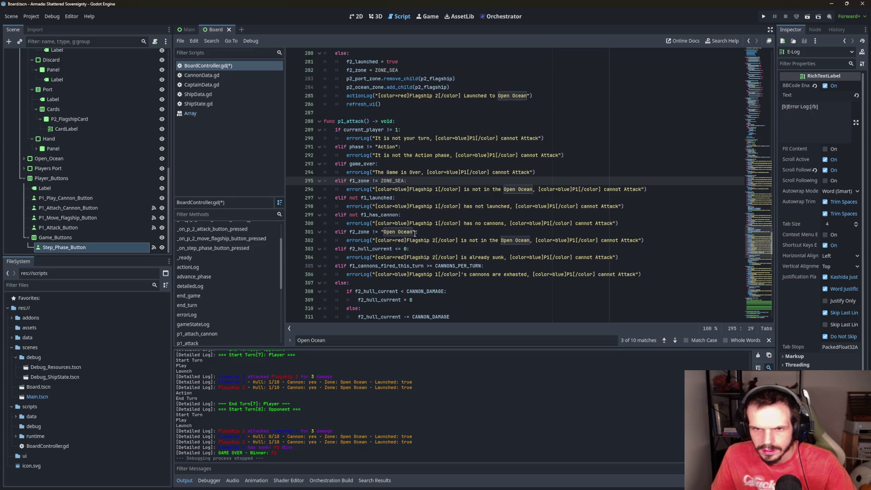
Replace the Open Ocean literals on lines 301 and 326 with ZONE_SEA
{"action": "left_click_drag", "start_coordinate": [414, 232], "coordinate": [381, 232]}
{"action": "type", "text": "z"}
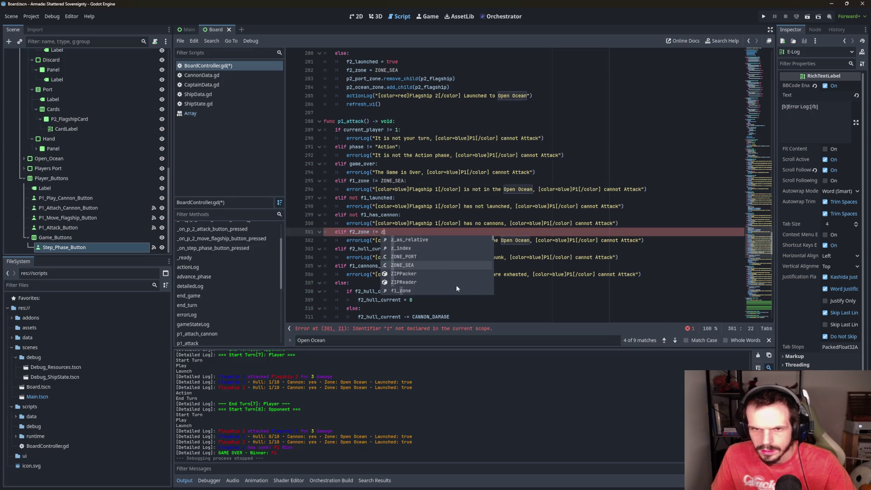
{"action": "left_click", "coordinate": [402, 265]}
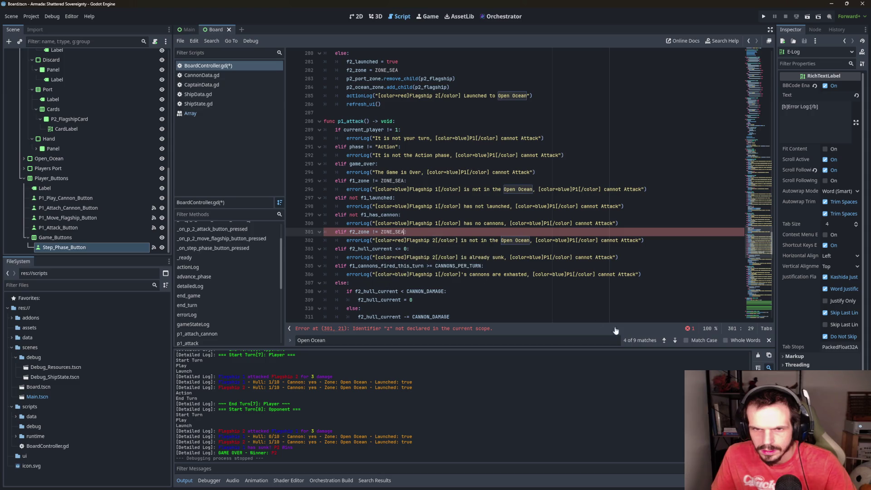
{"action": "left_click", "coordinate": [675, 341]}
{"action": "left_click", "coordinate": [676, 340]}
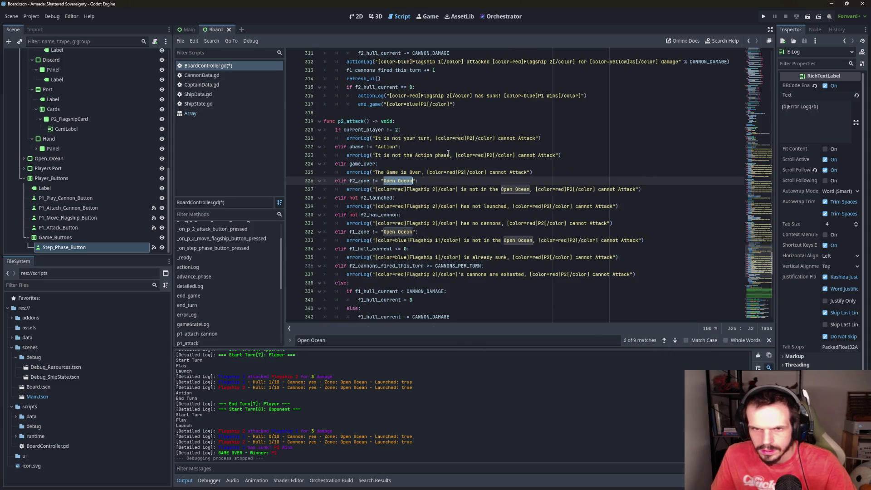
{"action": "left_click_drag", "start_coordinate": [414, 181], "coordinate": [382, 181]}
{"action": "type", "text": "z"}
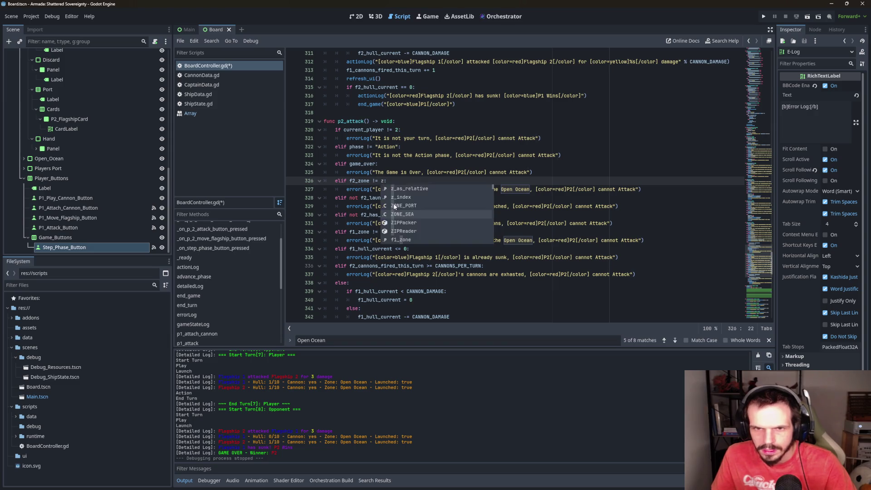
{"action": "left_click", "coordinate": [409, 216]}
Change line 332 to "elif f1_zone != ZONE_SEA:" and step to the remaining Open Ocean matches
{"action": "left_click_drag", "start_coordinate": [416, 232], "coordinate": [382, 231]}
{"action": "type", "text": "z:"}
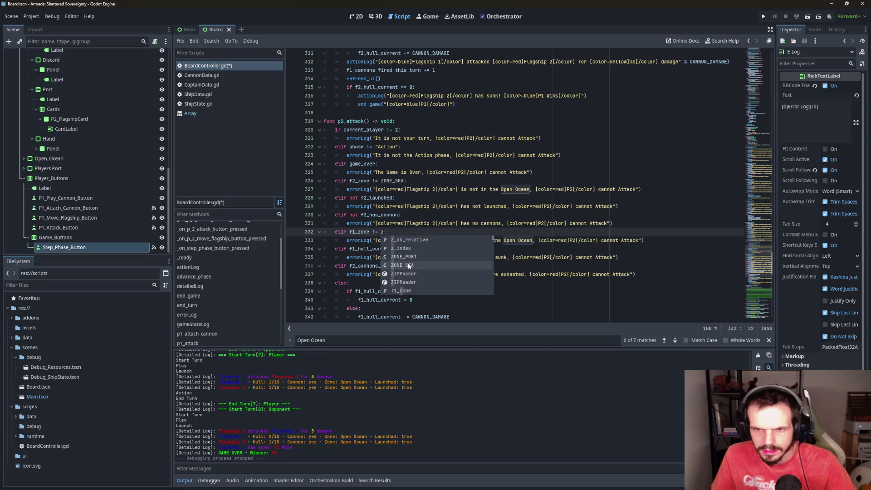
{"action": "left_click", "coordinate": [409, 265]}
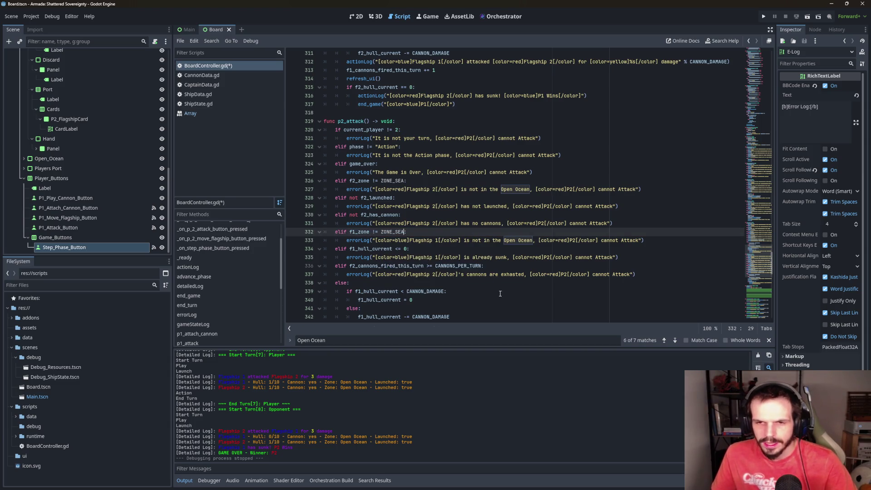
{"action": "scroll", "coordinate": [501, 233], "scroll_direction": "down", "scroll_amount": 2}
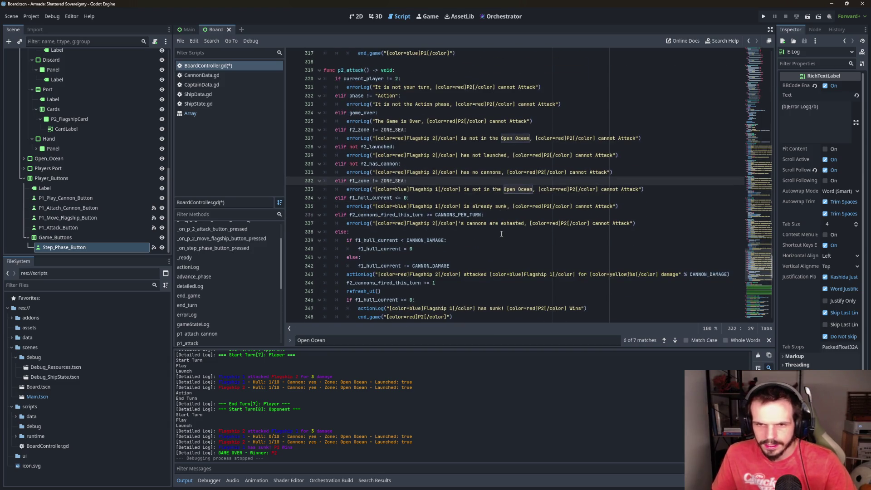
{"action": "left_click", "coordinate": [675, 341]}
{"action": "left_click", "coordinate": [675, 341]}
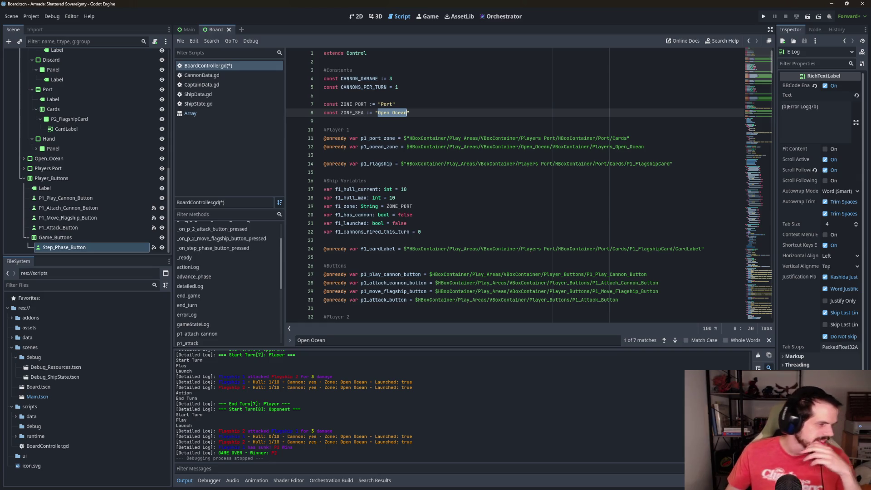
Jump to the refresh_ui function at line 75 from the Methods list
{"action": "scroll", "coordinate": [242, 299], "scroll_direction": "down", "scroll_amount": 1}
{"action": "scroll", "coordinate": [241, 298], "scroll_direction": "down", "scroll_amount": 1}
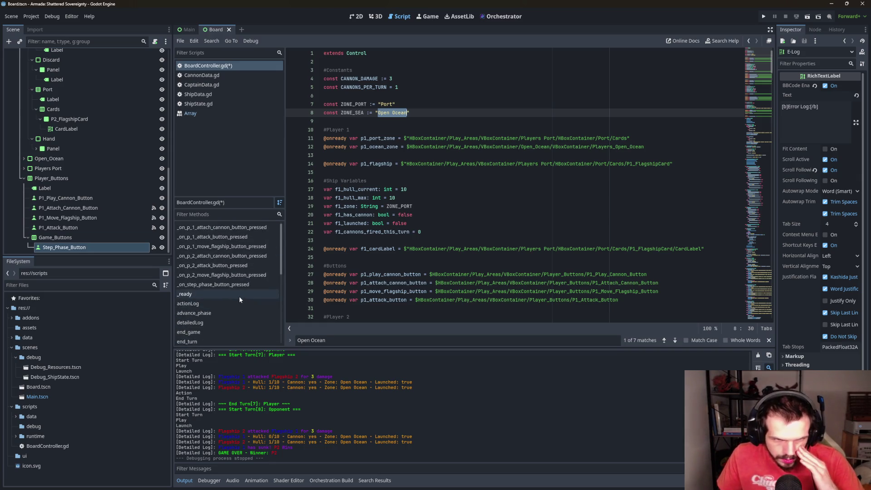
{"action": "scroll", "coordinate": [235, 292], "scroll_direction": "down", "scroll_amount": 5}
{"action": "scroll", "coordinate": [235, 290], "scroll_direction": "down", "scroll_amount": 1}
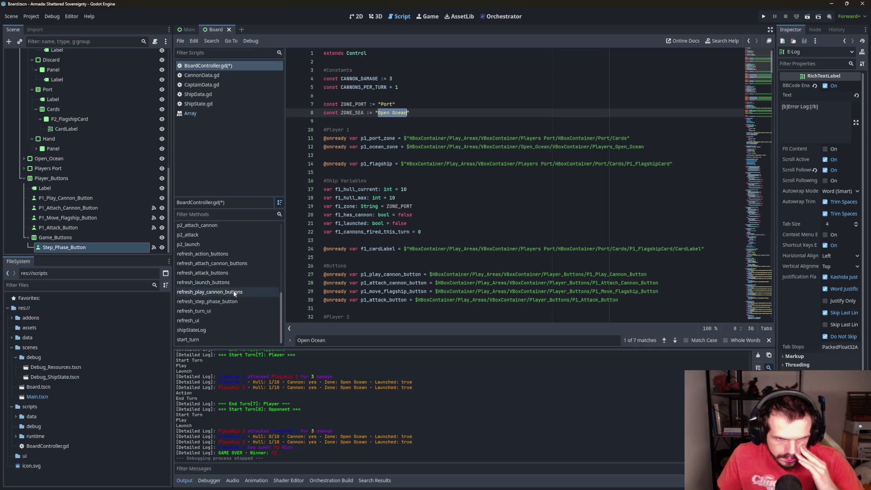
{"action": "left_click", "coordinate": [196, 321]}
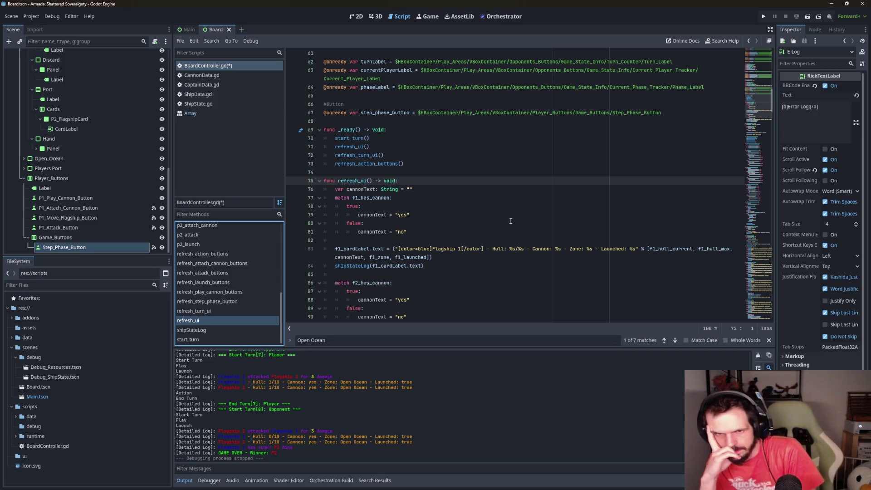
{"action": "scroll", "coordinate": [404, 207], "scroll_direction": "down", "scroll_amount": 3}
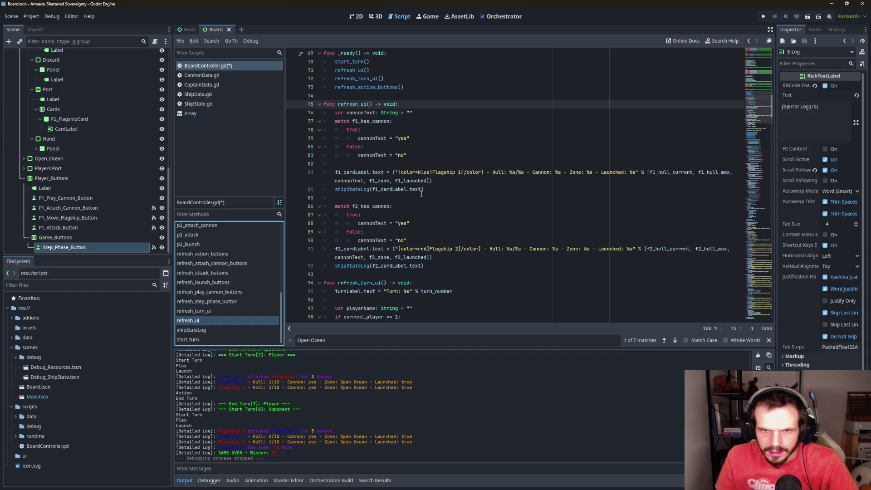
Remove shipStateLog(f1_cardLabel.text) from line 84 of refresh_ui
{"action": "left_click", "coordinate": [427, 193]}
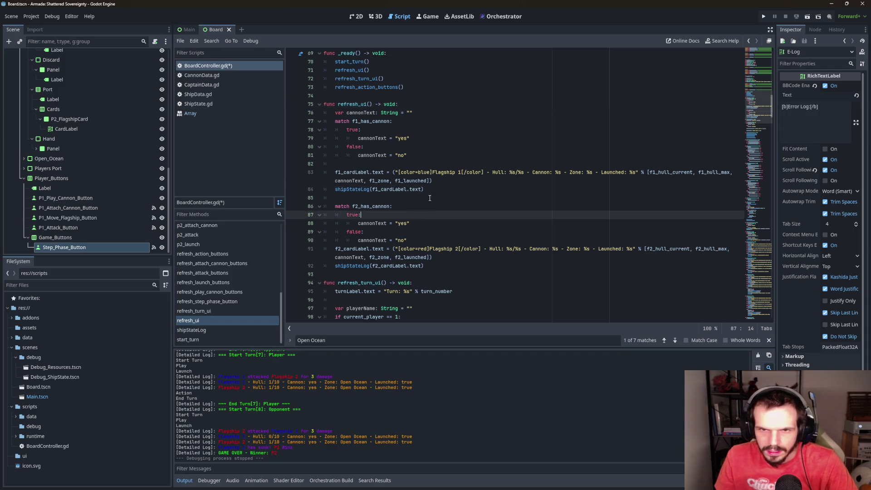
{"action": "left_click", "coordinate": [443, 215]}
{"action": "left_click", "coordinate": [443, 188]}
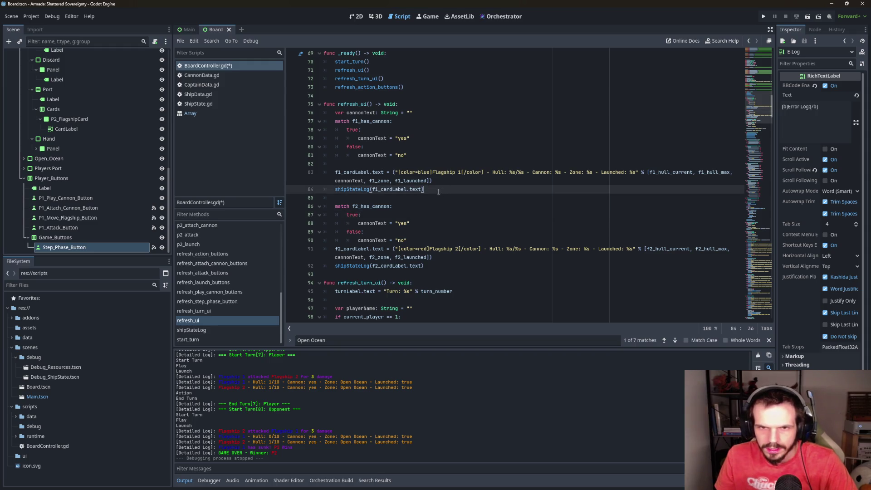
{"action": "left_click_drag", "start_coordinate": [439, 190], "coordinate": [333, 190]}
{"action": "key", "text": "ctrl+c"}
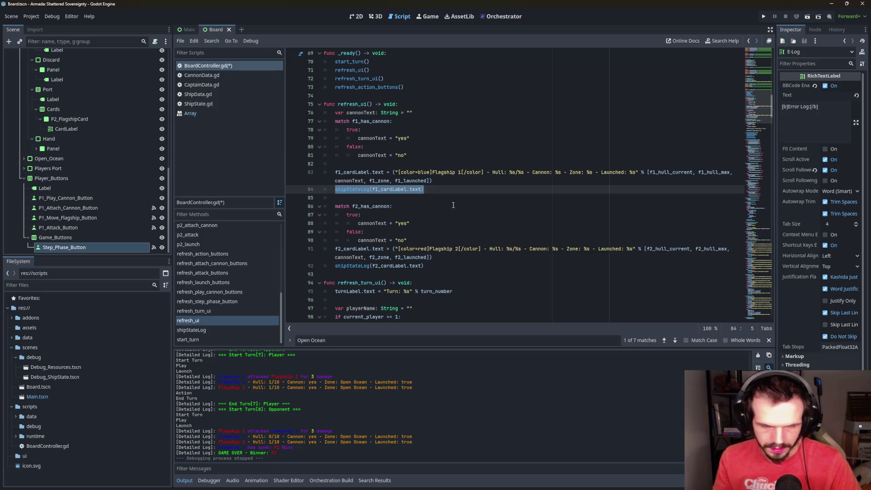
{"action": "key", "text": "BackSpace"}
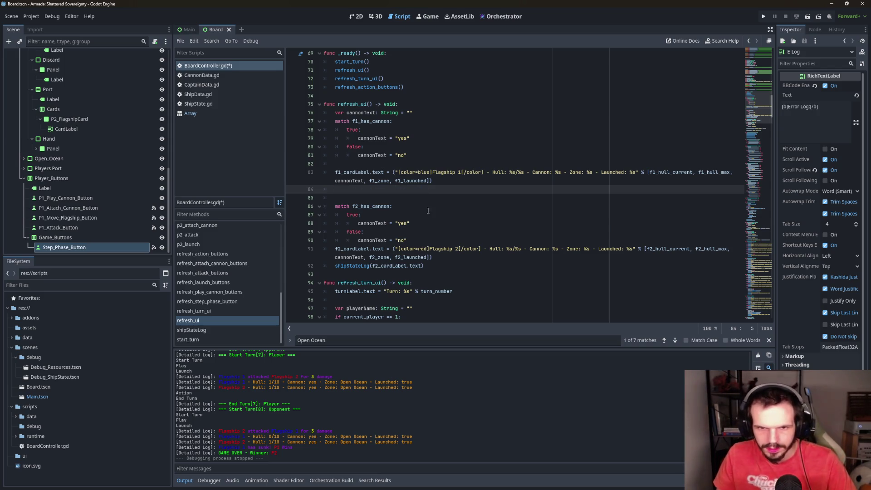
Navigate to the p1_attach_cannon function
{"action": "scroll", "coordinate": [428, 210], "scroll_direction": "down", "scroll_amount": 1}
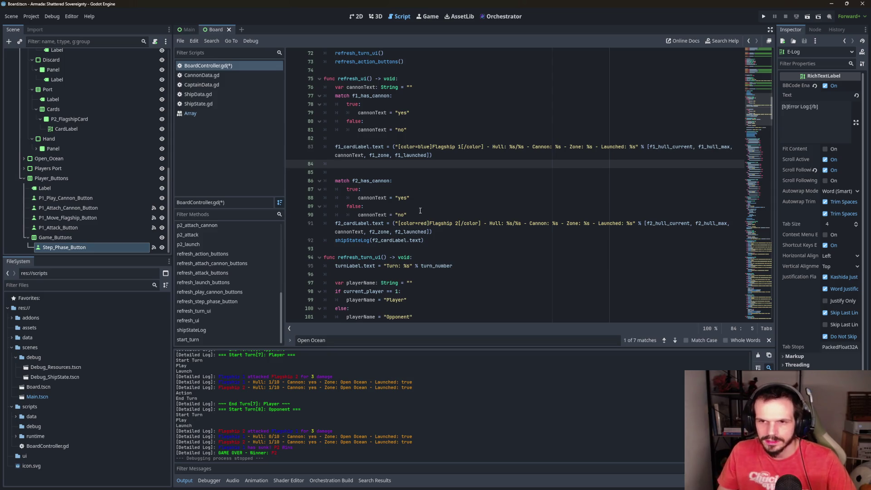
{"action": "scroll", "coordinate": [417, 209], "scroll_direction": "down", "scroll_amount": 3}
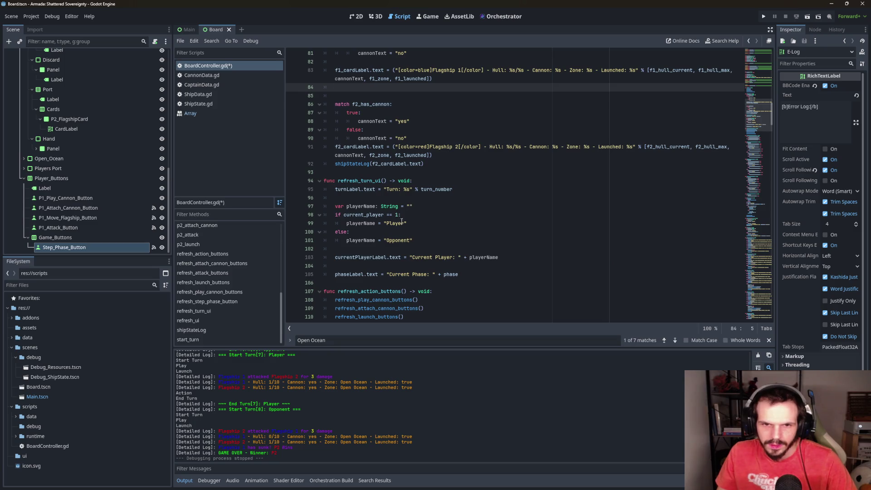
{"action": "scroll", "coordinate": [244, 284], "scroll_direction": "up", "scroll_amount": 2}
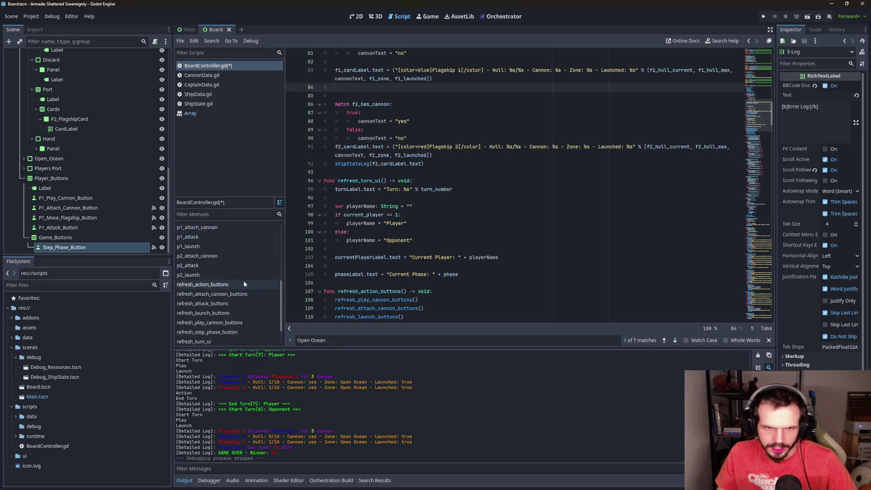
{"action": "scroll", "coordinate": [224, 255], "scroll_direction": "up", "scroll_amount": 4}
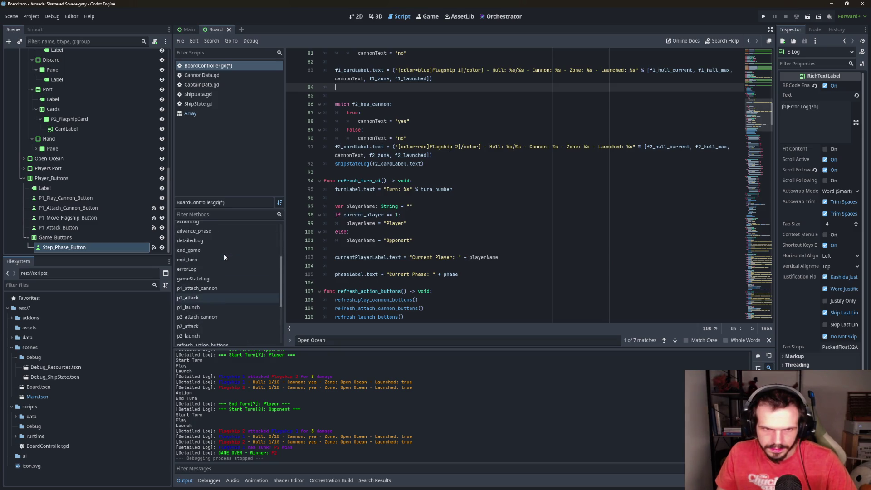
{"action": "left_click", "coordinate": [224, 288]}
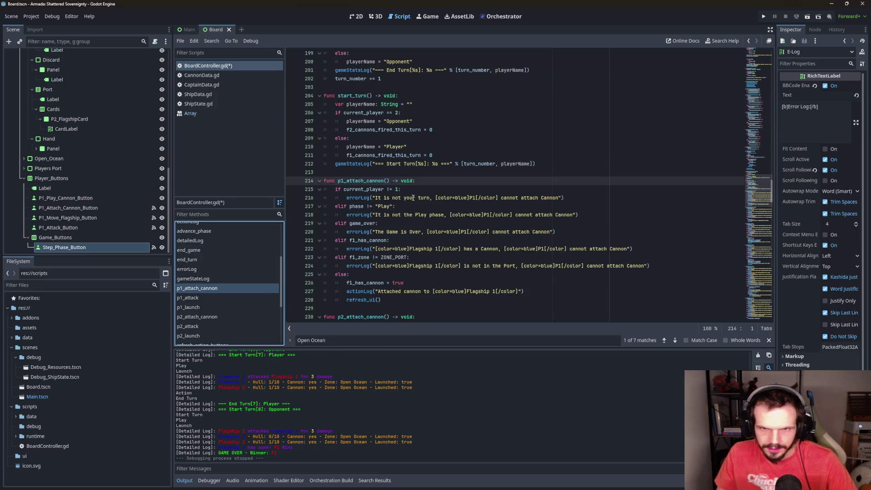
Paste shipStateLog(f1_cardLabel.text) below p1_attach_cannon's action log
{"action": "scroll", "coordinate": [380, 281], "scroll_direction": "down", "scroll_amount": 2}
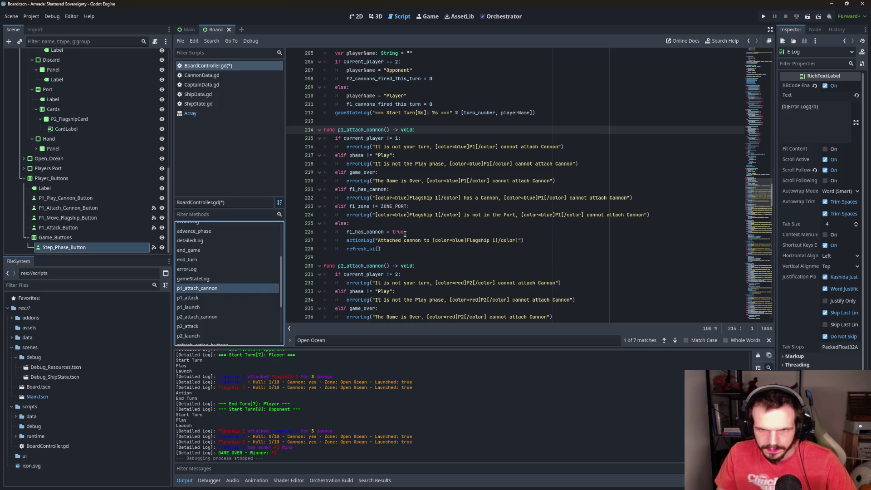
{"action": "left_click", "coordinate": [543, 241]}
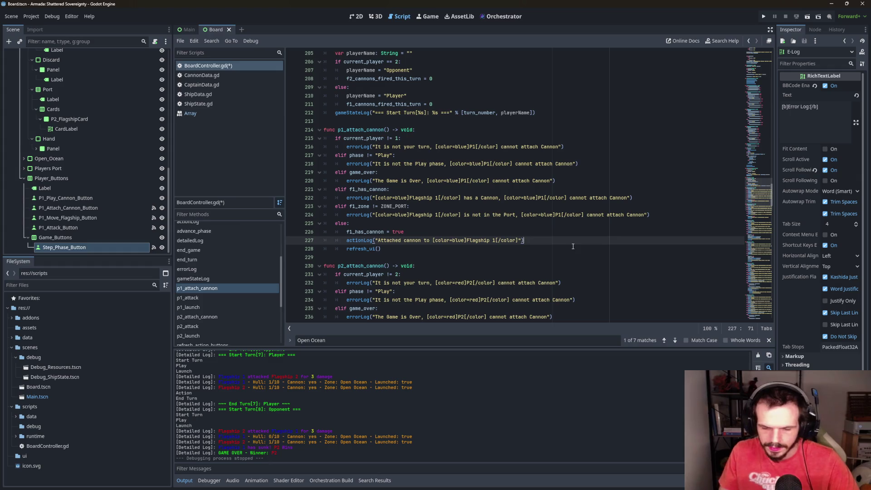
{"action": "key", "text": "Return"}
{"action": "key", "text": "ctrl+v"}
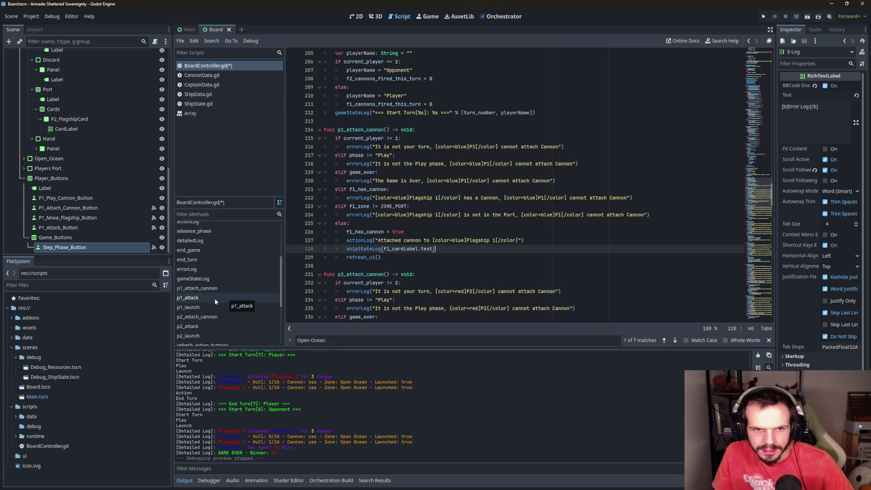
In p2_attack, add shipStateLog(f1_cardLabel.text) below end_game, then delete the misplaced line
{"action": "left_click", "coordinate": [213, 327]}
{"action": "scroll", "coordinate": [404, 232], "scroll_direction": "down", "scroll_amount": 3}
{"action": "scroll", "coordinate": [404, 231], "scroll_direction": "down", "scroll_amount": 3}
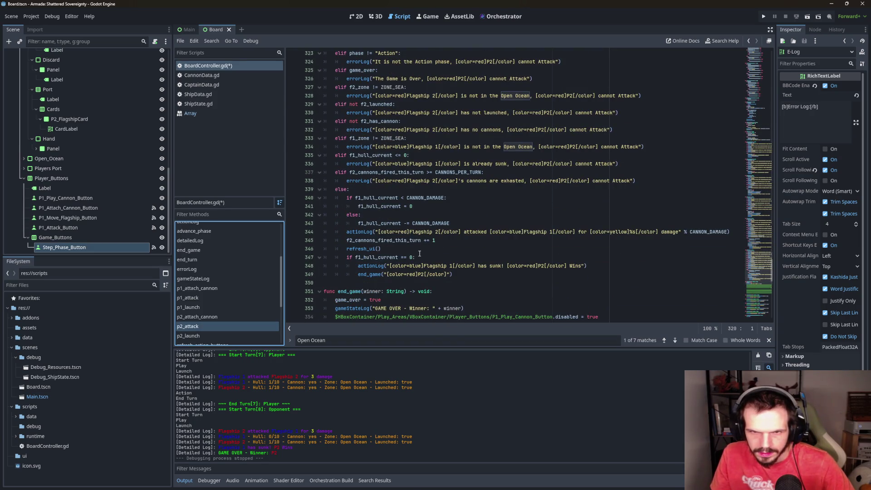
{"action": "left_click", "coordinate": [733, 232]}
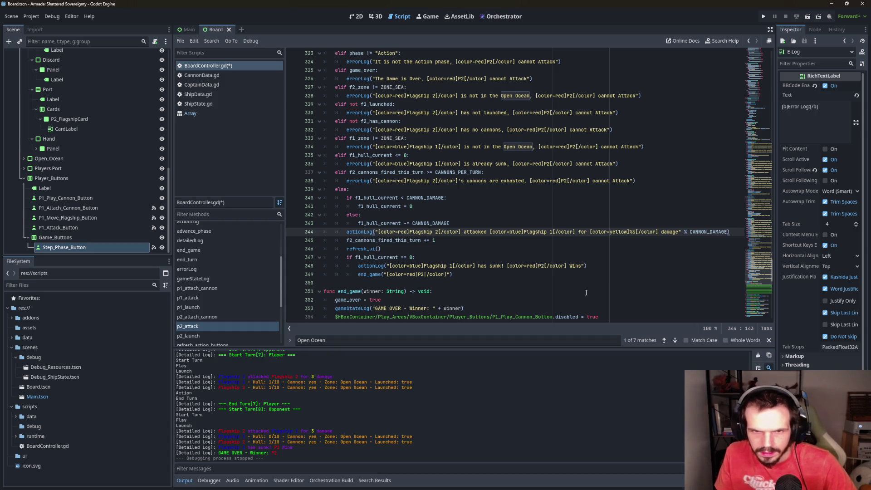
{"action": "left_click", "coordinate": [370, 215]}
{"action": "left_click", "coordinate": [461, 278]}
{"action": "key", "text": "Return"}
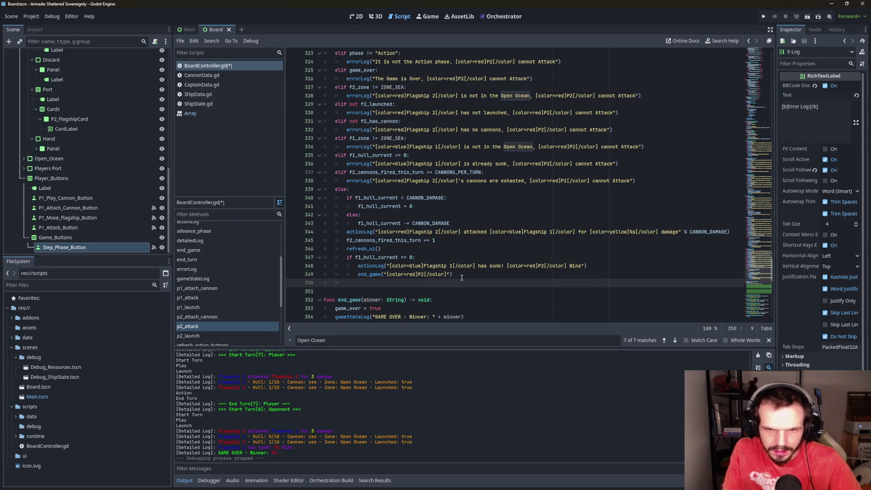
{"action": "type", "text": "shipStateLog(f1_cardLabel.text)"}
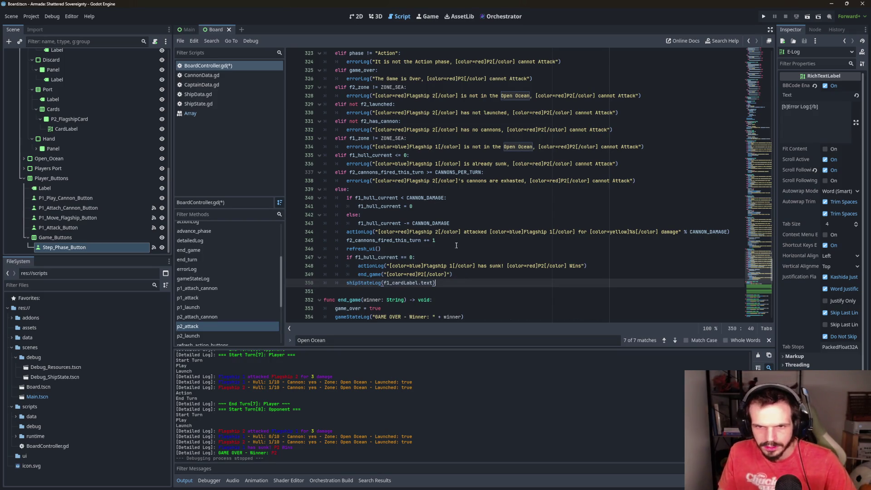
{"action": "left_click", "coordinate": [457, 245]}
{"action": "left_click_drag", "start_coordinate": [435, 283], "coordinate": [345, 285]}
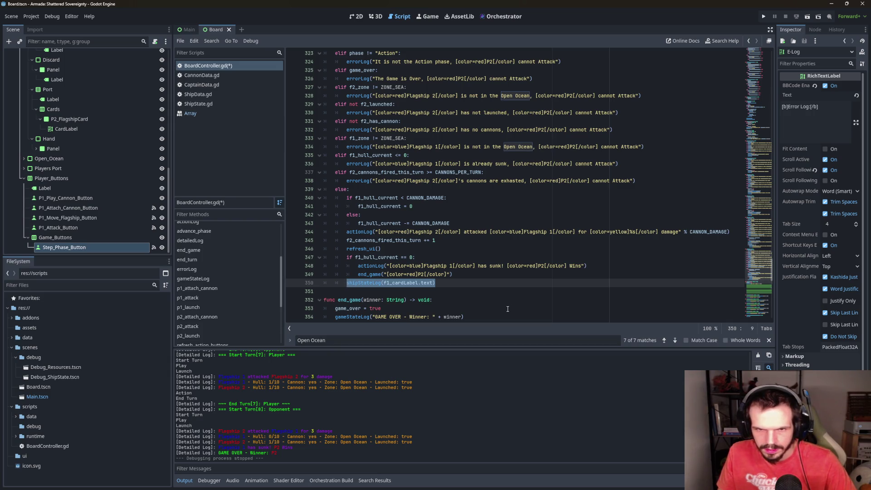
{"action": "key", "text": "BackSpace"}
{"action": "key", "text": "BackSpace"}
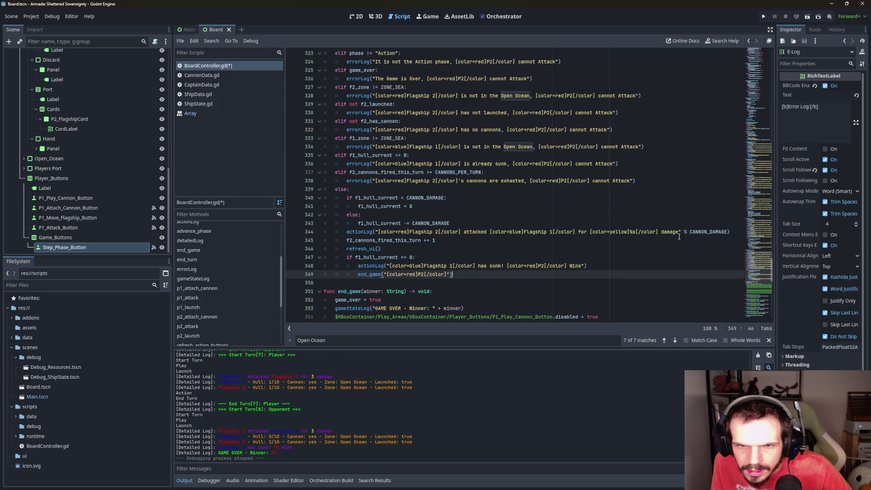
Paste shipStateLog(f1_cardLabel.text) below p2_attack's attack action log
{"action": "left_click", "coordinate": [731, 232]}
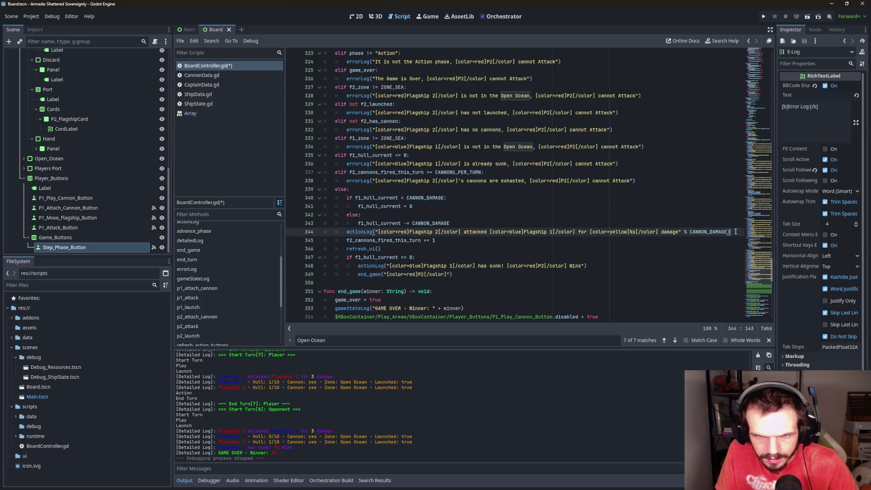
{"action": "key", "text": "Return"}
{"action": "key", "text": "ctrl+v"}
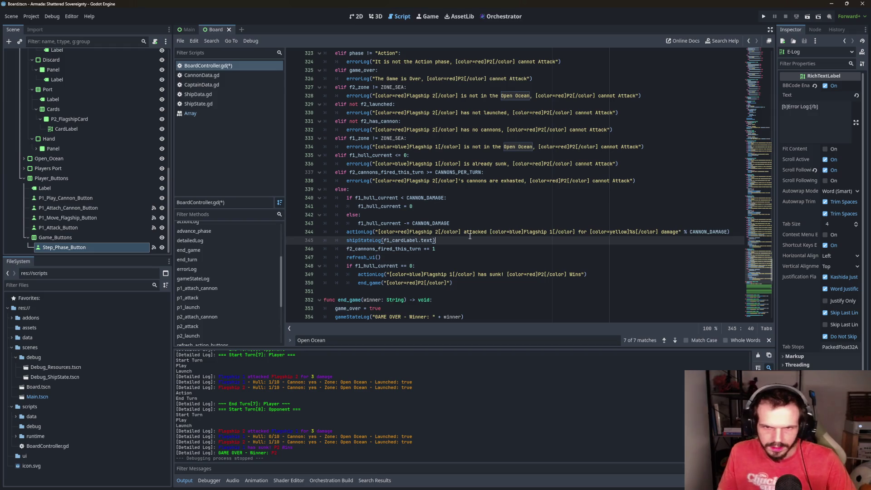
{"action": "scroll", "coordinate": [453, 280], "scroll_direction": "down", "scroll_amount": 1}
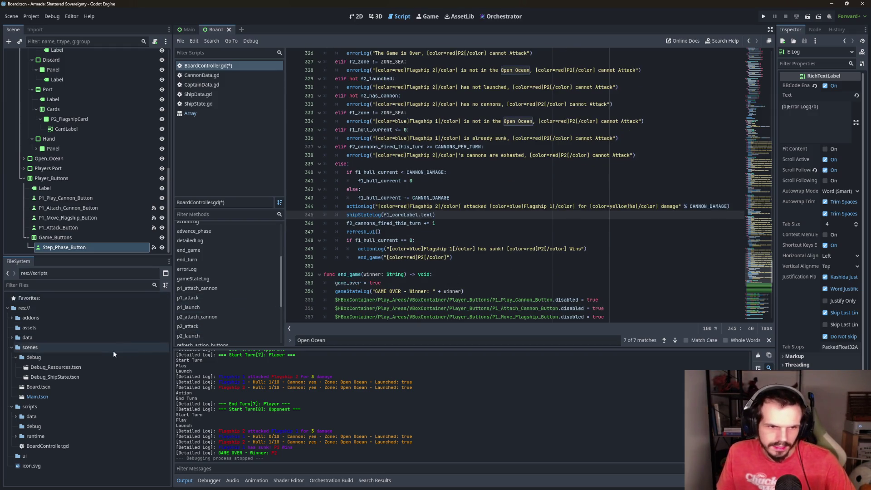
Paste shipStateLog(f1_cardLabel.text) below p1_launch's 'Launched to Open Ocean' log
{"action": "left_click", "coordinate": [219, 308]}
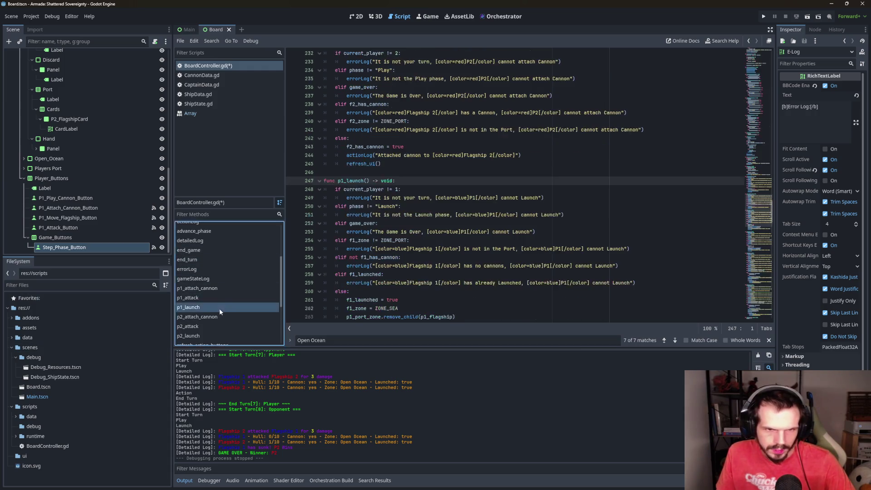
{"action": "scroll", "coordinate": [384, 224], "scroll_direction": "down", "scroll_amount": 4}
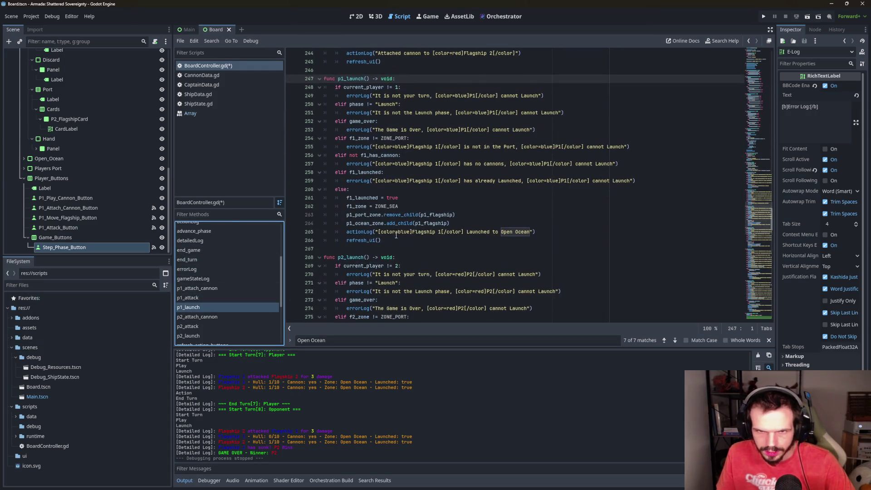
{"action": "left_click", "coordinate": [558, 231]}
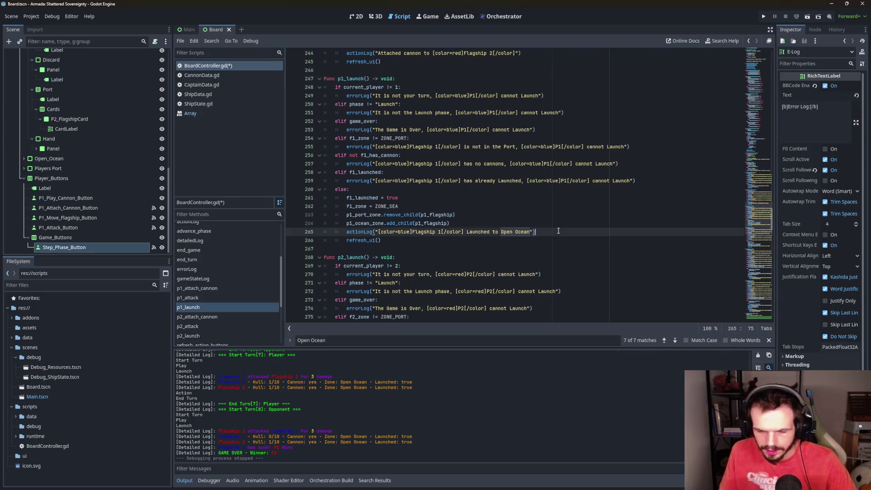
{"action": "key", "text": "Return"}
{"action": "key", "text": "ctrl+v"}
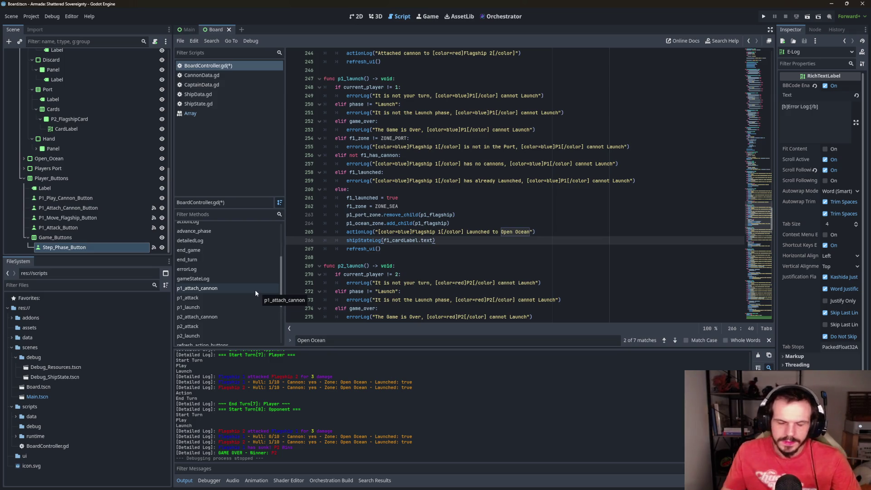
{"action": "scroll", "coordinate": [248, 273], "scroll_direction": "down", "scroll_amount": 1}
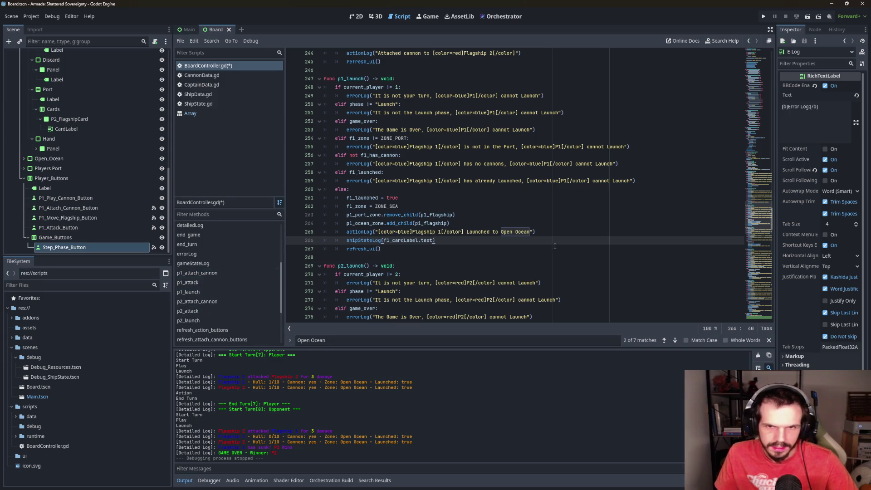
Delete shipStateLog(f2_cardLabel.text) from refresh_ui and remove the leftover blank line
{"action": "scroll", "coordinate": [554, 246], "scroll_direction": "up", "scroll_amount": 20}
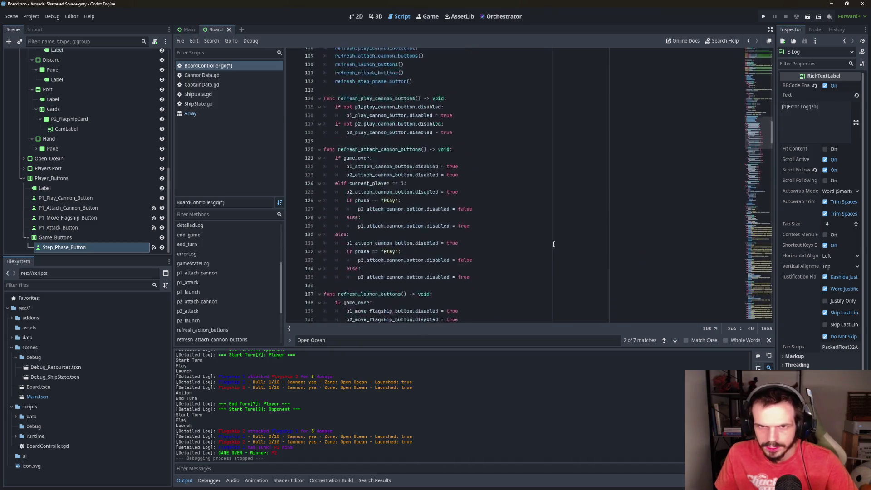
{"action": "scroll", "coordinate": [554, 245], "scroll_direction": "up", "scroll_amount": 12}
{"action": "scroll", "coordinate": [551, 241], "scroll_direction": "up", "scroll_amount": 3}
{"action": "scroll", "coordinate": [237, 272], "scroll_direction": "down", "scroll_amount": 3}
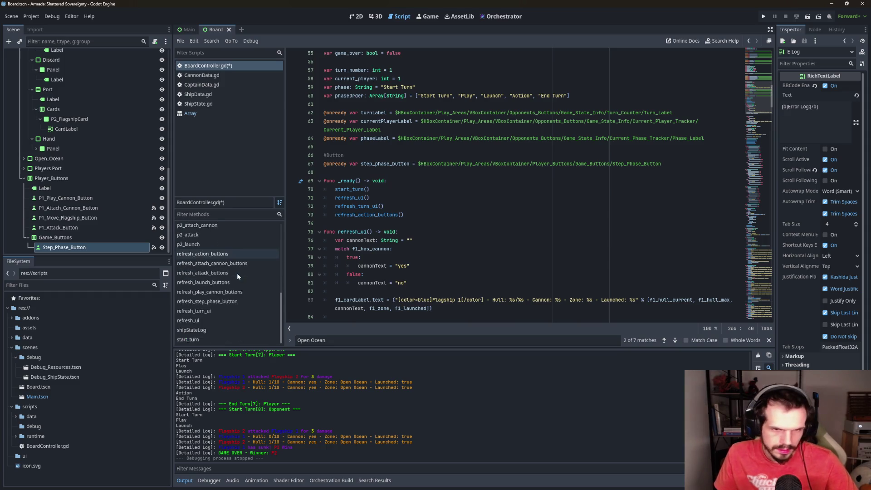
{"action": "scroll", "coordinate": [212, 317], "scroll_direction": "up", "scroll_amount": 6}
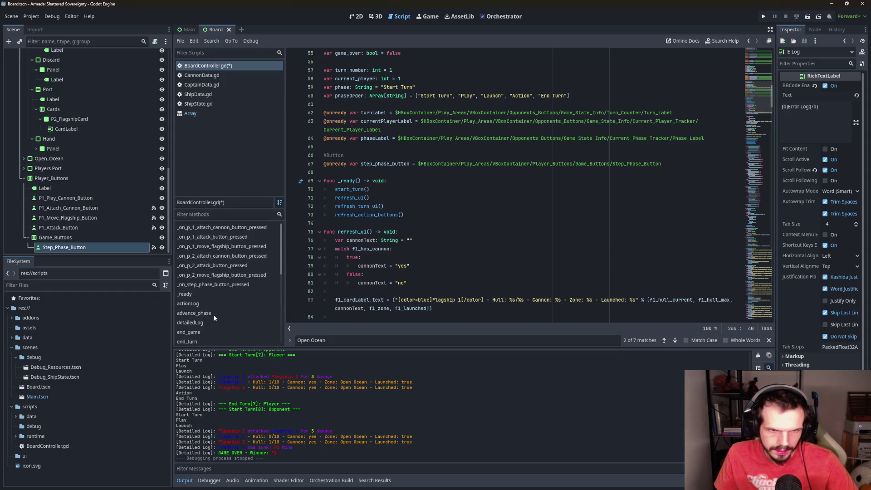
{"action": "scroll", "coordinate": [214, 311], "scroll_direction": "down", "scroll_amount": 6}
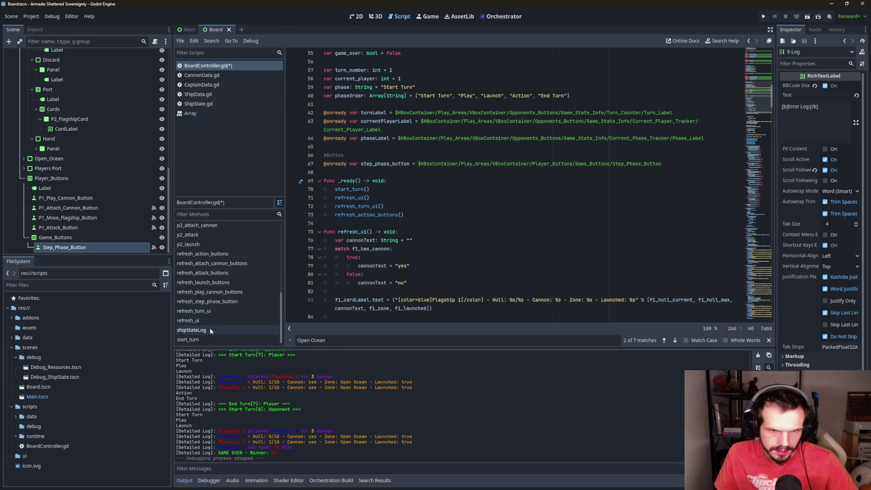
{"action": "left_click", "coordinate": [220, 320]}
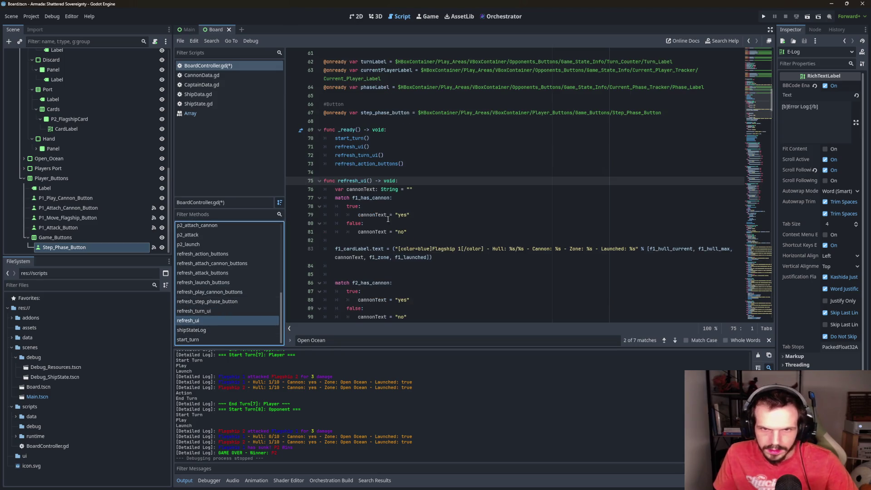
{"action": "scroll", "coordinate": [388, 219], "scroll_direction": "down", "scroll_amount": 3}
{"action": "left_click_drag", "start_coordinate": [432, 246], "coordinate": [338, 246]}
{"action": "key", "text": "ctrl+c"}
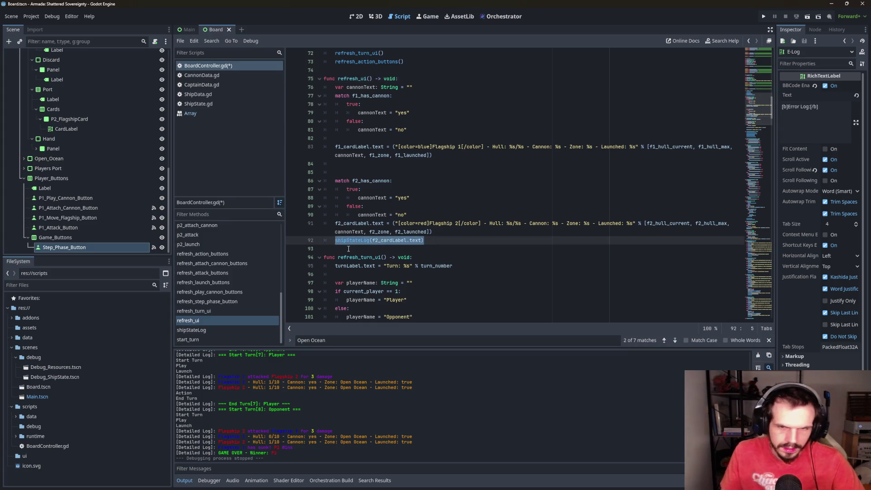
{"action": "key", "text": "BackSpace"}
{"action": "key", "text": "BackSpace"}
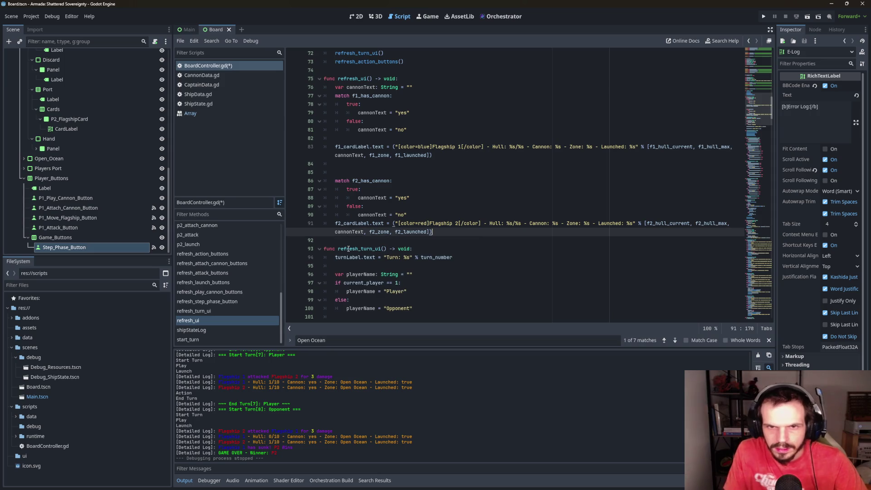
{"action": "left_click", "coordinate": [360, 172]}
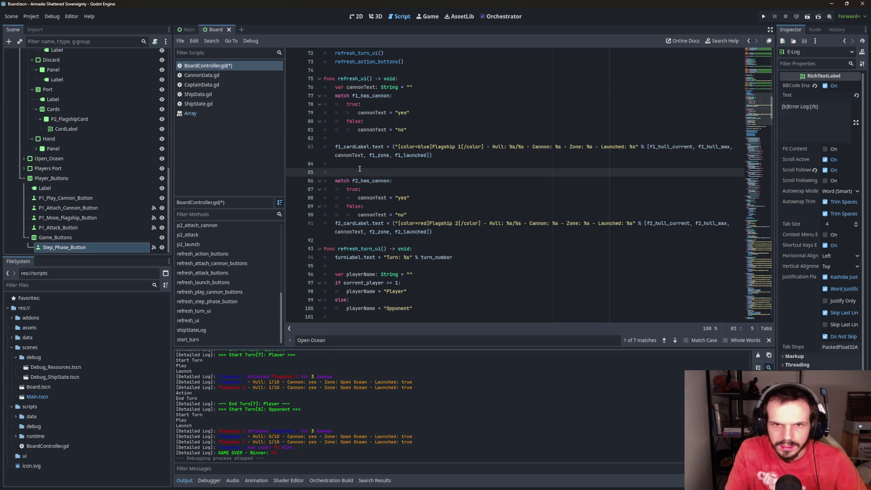
{"action": "key", "text": "BackSpace"}
{"action": "key", "text": "BackSpace"}
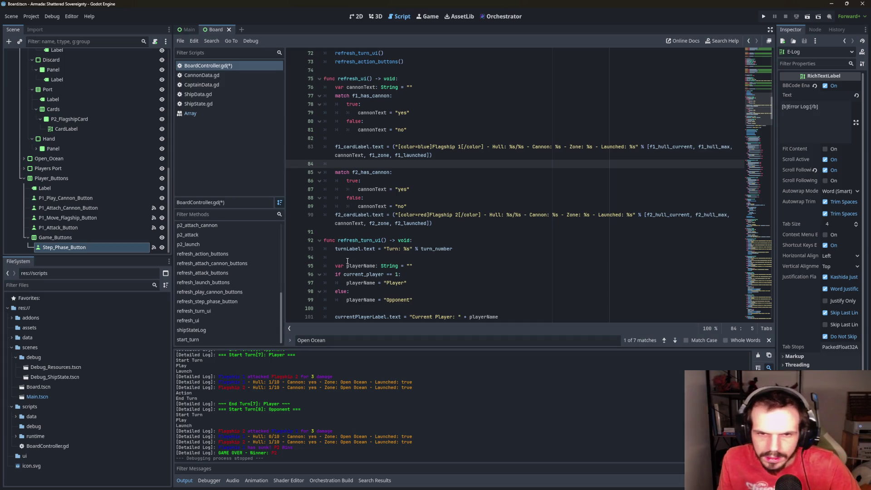
{"action": "scroll", "coordinate": [256, 255], "scroll_direction": "up", "scroll_amount": 3}
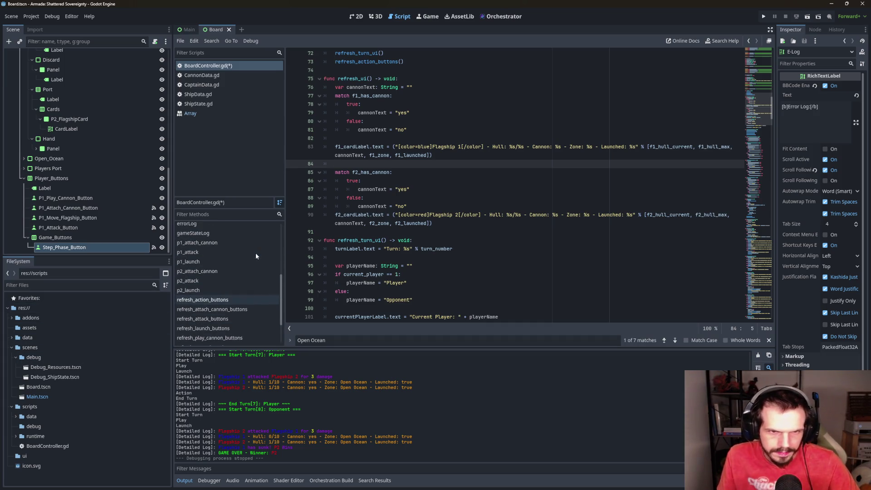
Paste shipStateLog(f2_cardLabel.text) below p2_attach_cannon's cannon-attached log
{"action": "left_click", "coordinate": [231, 272]}
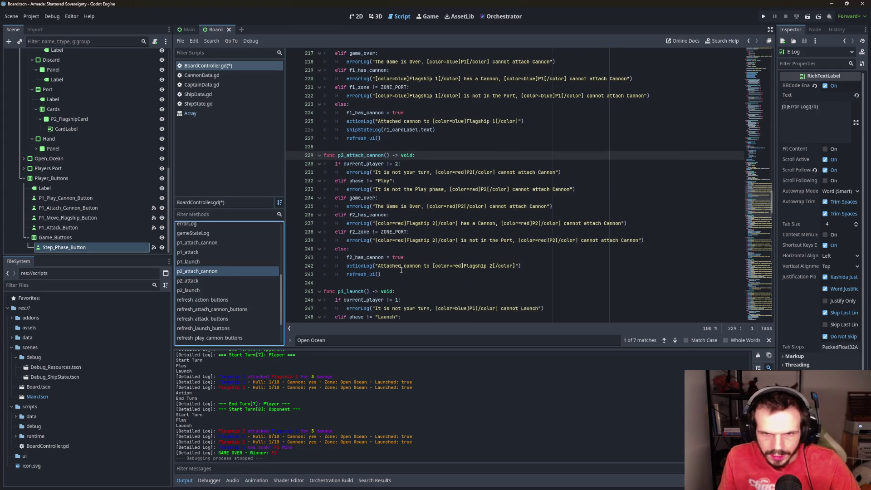
{"action": "left_click", "coordinate": [558, 267]}
{"action": "key", "text": "Return"}
{"action": "key", "text": "ctrl+v"}
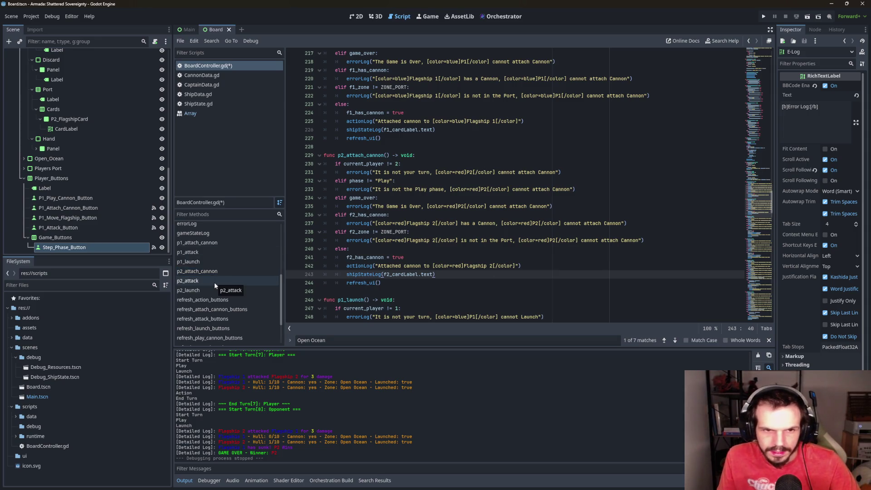
Visit the insertion points in p1_attack and p2_attack, ending at p2_launch
{"action": "left_click", "coordinate": [220, 251]}
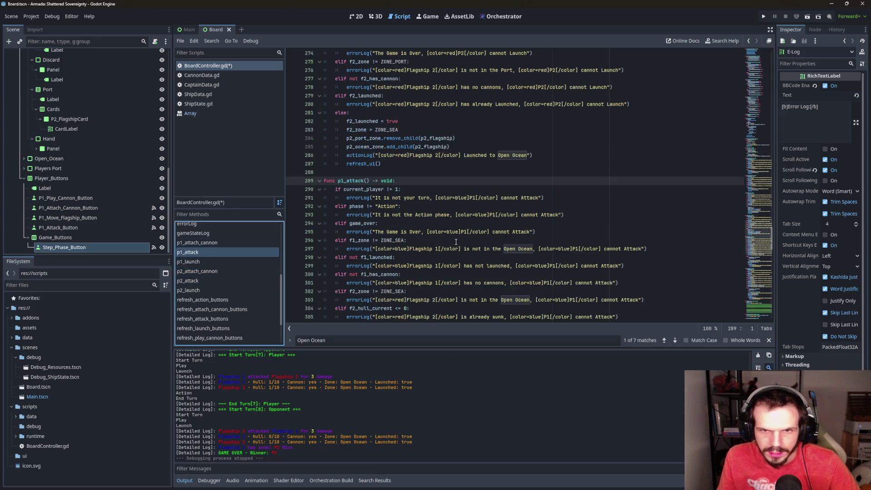
{"action": "scroll", "coordinate": [452, 241], "scroll_direction": "down", "scroll_amount": 2}
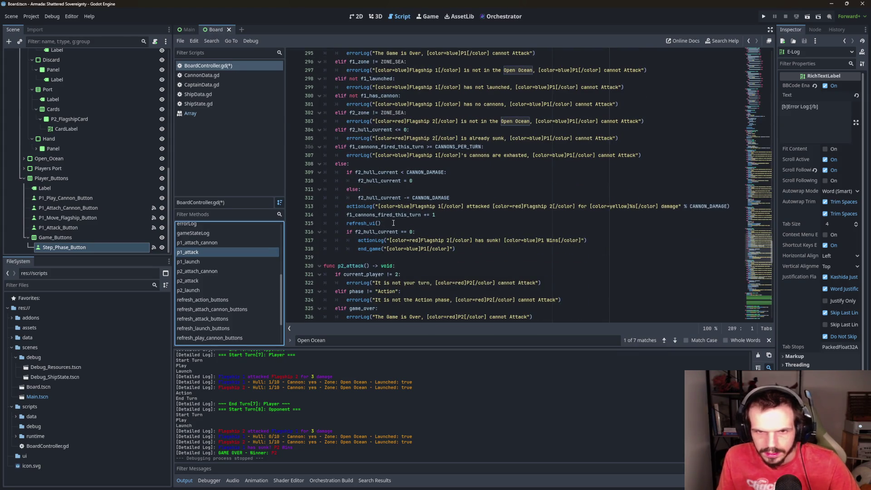
{"action": "left_click", "coordinate": [435, 224]}
{"action": "type", "text": "shipStateLog(f2_cardLabel.text)"}
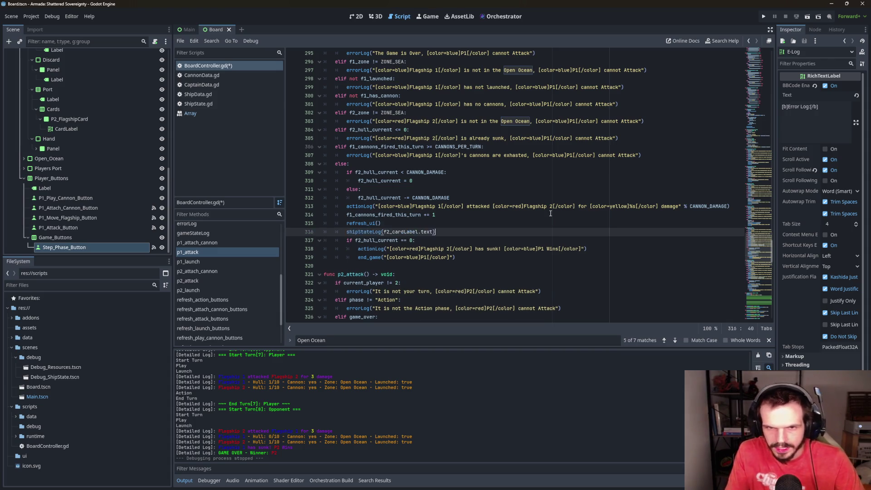
{"action": "scroll", "coordinate": [454, 217], "scroll_direction": "up", "scroll_amount": 6}
{"action": "scroll", "coordinate": [363, 217], "scroll_direction": "up", "scroll_amount": 3}
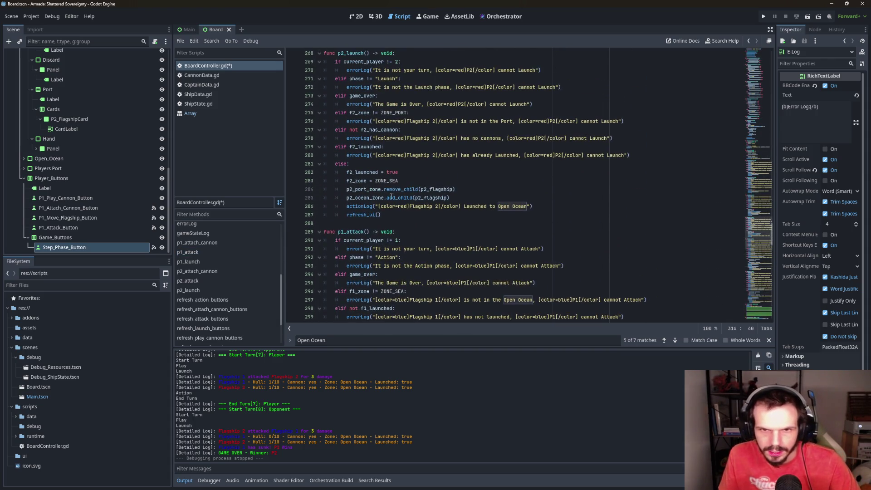
{"action": "scroll", "coordinate": [399, 206], "scroll_direction": "down", "scroll_amount": 19}
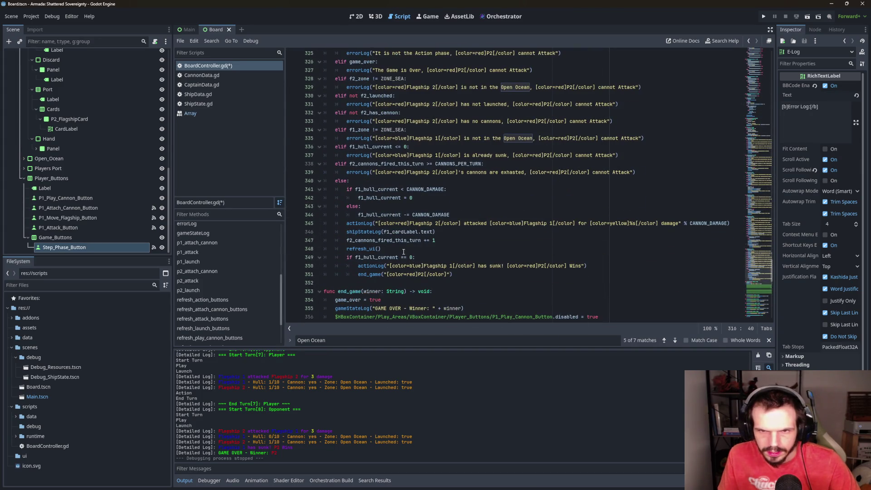
{"action": "left_click", "coordinate": [451, 233]}
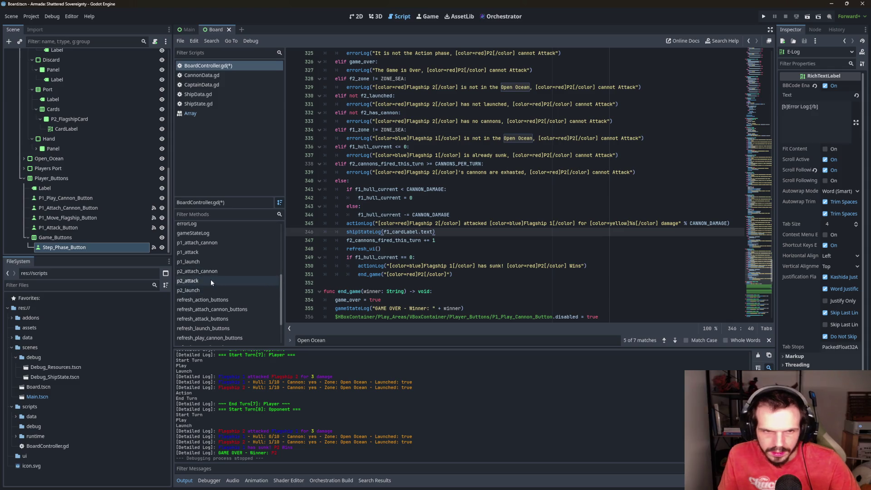
{"action": "left_click", "coordinate": [199, 290]}
{"action": "scroll", "coordinate": [372, 248], "scroll_direction": "down", "scroll_amount": 4}
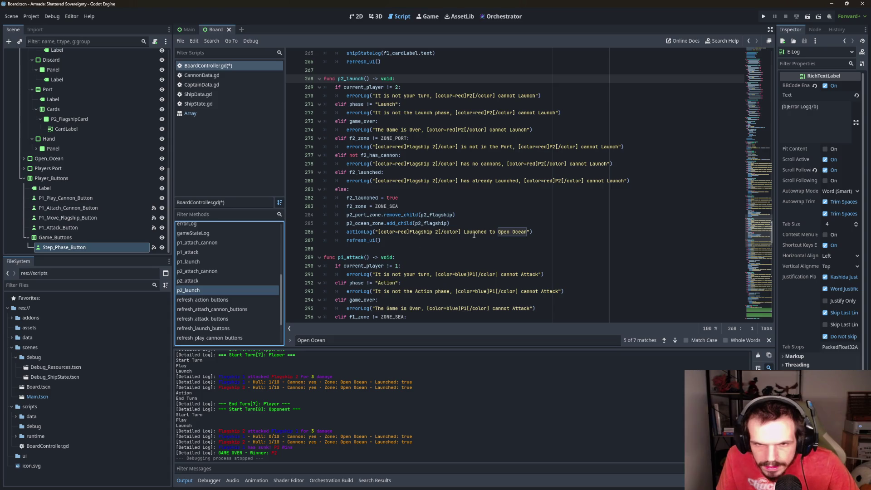
Paste shipStateLog(f2_cardLabel.text) below p2_launch's launch log
{"action": "left_click", "coordinate": [551, 232]}
{"action": "key", "text": "Return"}
{"action": "key", "text": "ctrl+v"}
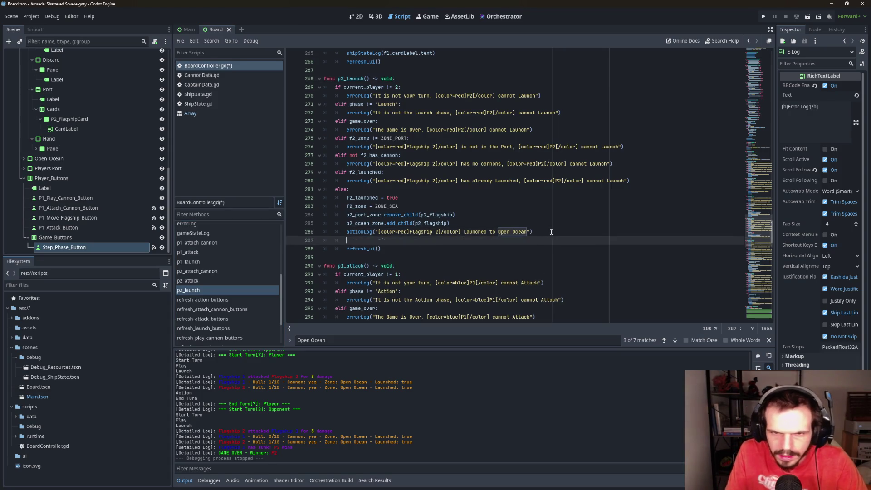
{"action": "scroll", "coordinate": [551, 232], "scroll_direction": "down", "scroll_amount": 9}
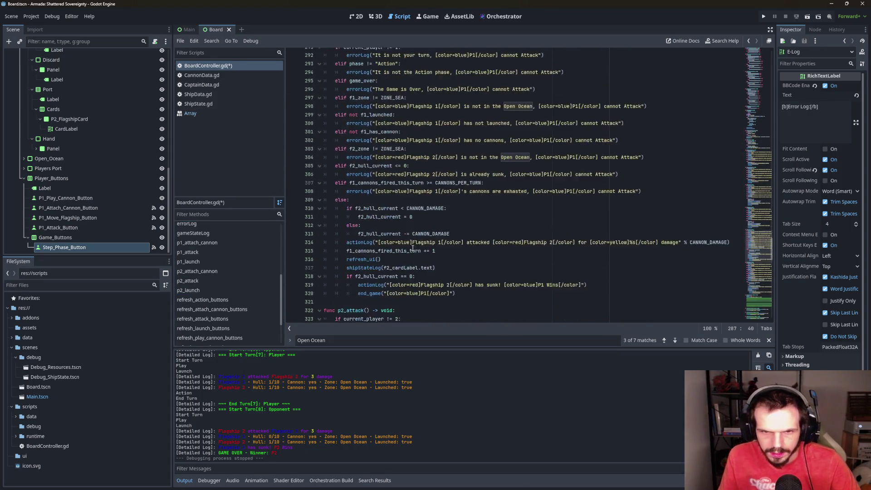
{"action": "scroll", "coordinate": [399, 240], "scroll_direction": "down", "scroll_amount": 1}
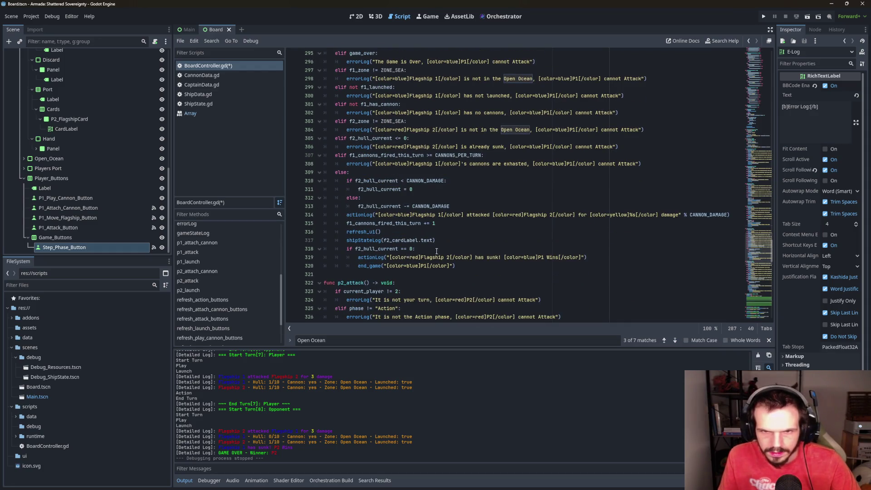
Move p2_attack's shipStateLog(f1_cardLabel.text) line to just below refresh_ui()
{"action": "scroll", "coordinate": [443, 245], "scroll_direction": "up", "scroll_amount": 2}
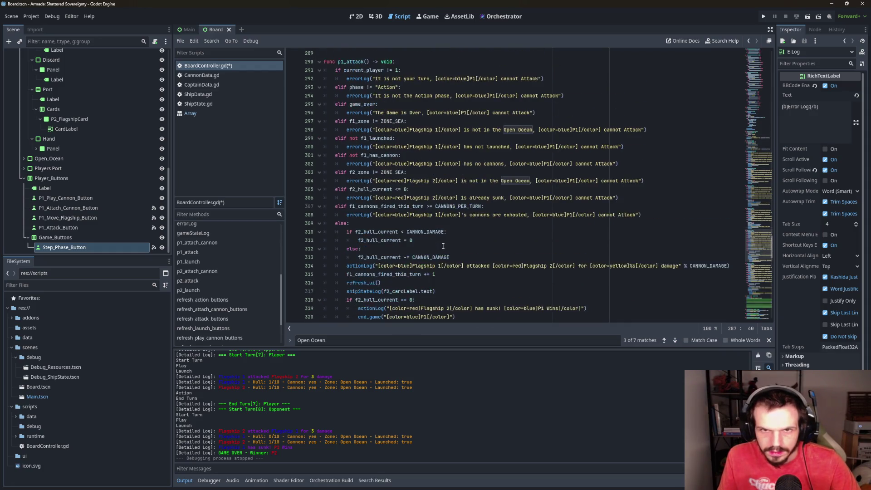
{"action": "scroll", "coordinate": [443, 246], "scroll_direction": "down", "scroll_amount": 1}
{"action": "scroll", "coordinate": [443, 246], "scroll_direction": "up", "scroll_amount": 5}
{"action": "scroll", "coordinate": [443, 246], "scroll_direction": "down", "scroll_amount": 4}
{"action": "scroll", "coordinate": [443, 246], "scroll_direction": "down", "scroll_amount": 16}
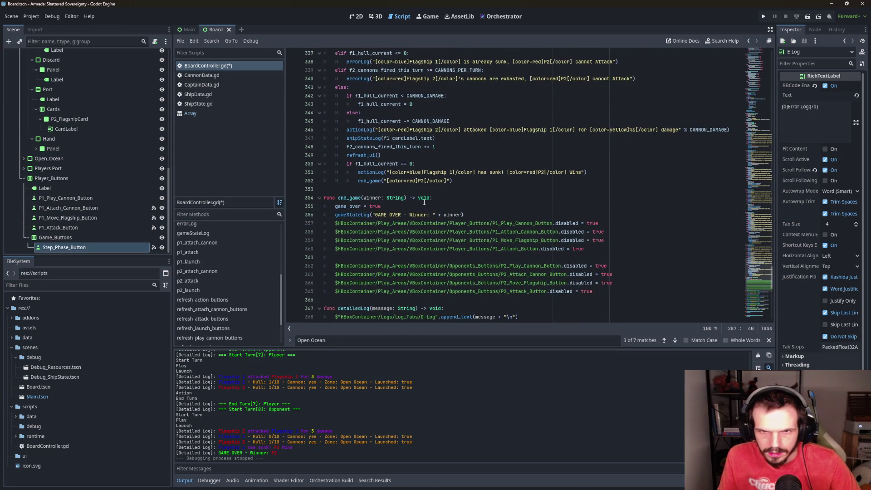
{"action": "scroll", "coordinate": [424, 202], "scroll_direction": "up", "scroll_amount": 1}
{"action": "left_click_drag", "start_coordinate": [435, 164], "coordinate": [284, 164]}
{"action": "key", "text": "ctrl+c"}
{"action": "key", "text": "BackSpace"}
{"action": "key", "text": "BackSpace"}
{"action": "left_click", "coordinate": [450, 173]}
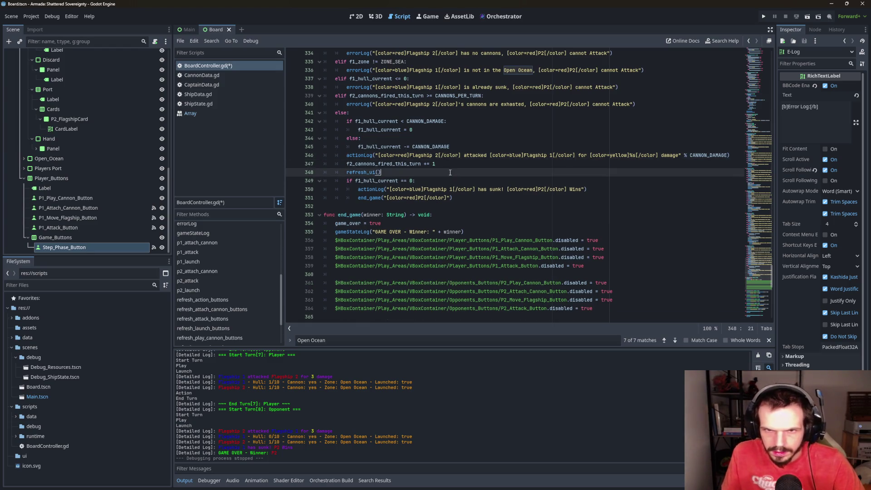
{"action": "key", "text": "Return"}
{"action": "key", "text": "ctrl+v"}
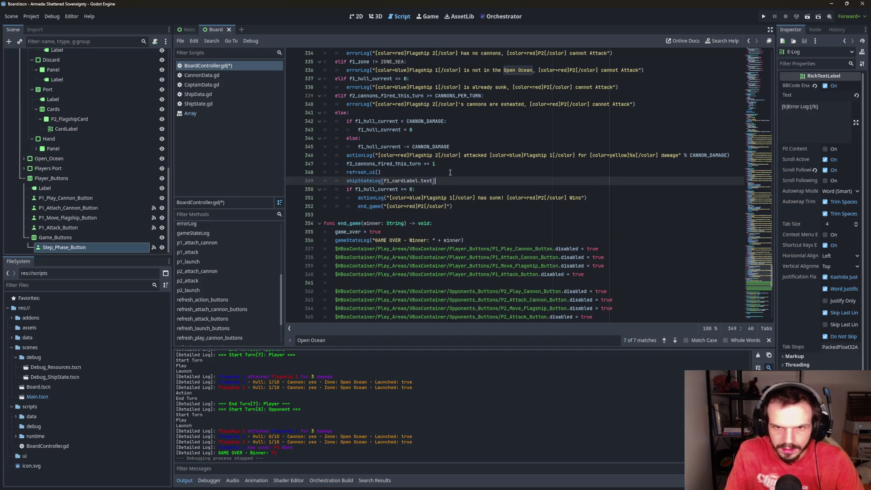
{"action": "key", "text": "Up"}
{"action": "key", "text": "Up"}
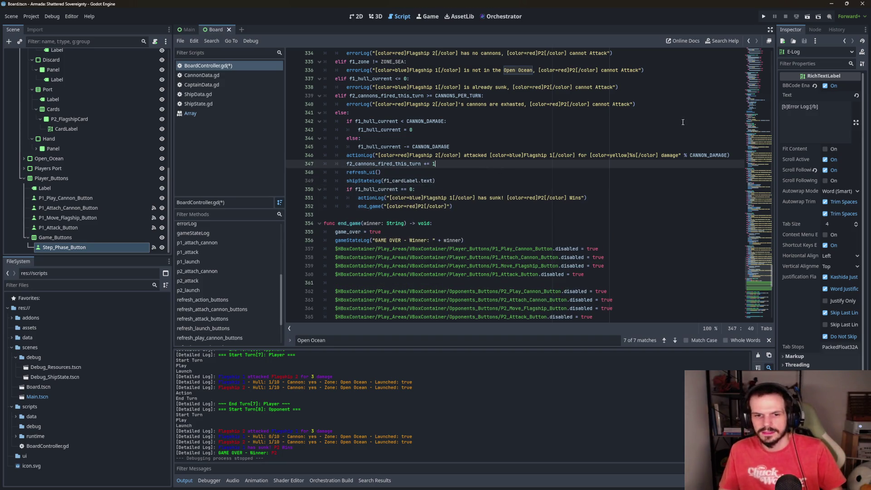
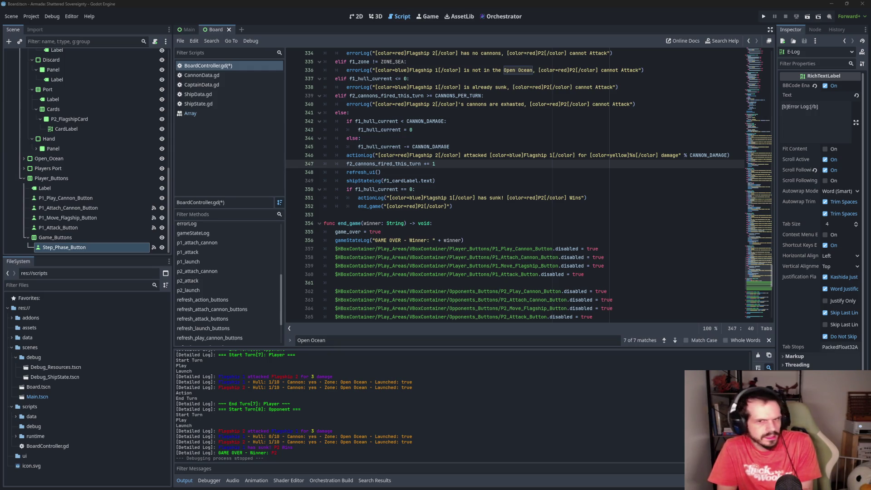
Jump through refresh_action_buttons to refresh_attach_cannon_buttons and place the caret under if game_over
{"action": "scroll", "coordinate": [478, 265], "scroll_direction": "up", "scroll_amount": 15}
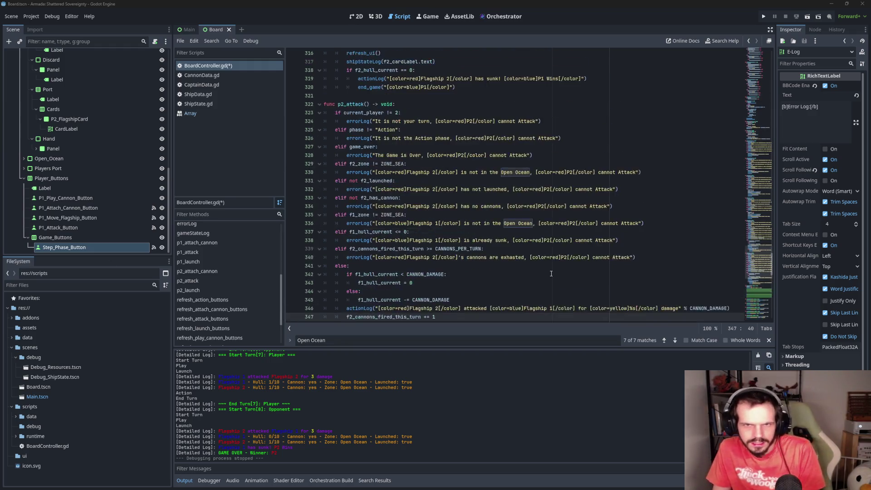
{"action": "scroll", "coordinate": [550, 271], "scroll_direction": "down", "scroll_amount": 1}
{"action": "scroll", "coordinate": [550, 271], "scroll_direction": "down", "scroll_amount": 2}
{"action": "scroll", "coordinate": [530, 259], "scroll_direction": "up", "scroll_amount": 1}
{"action": "scroll", "coordinate": [528, 255], "scroll_direction": "up", "scroll_amount": 1}
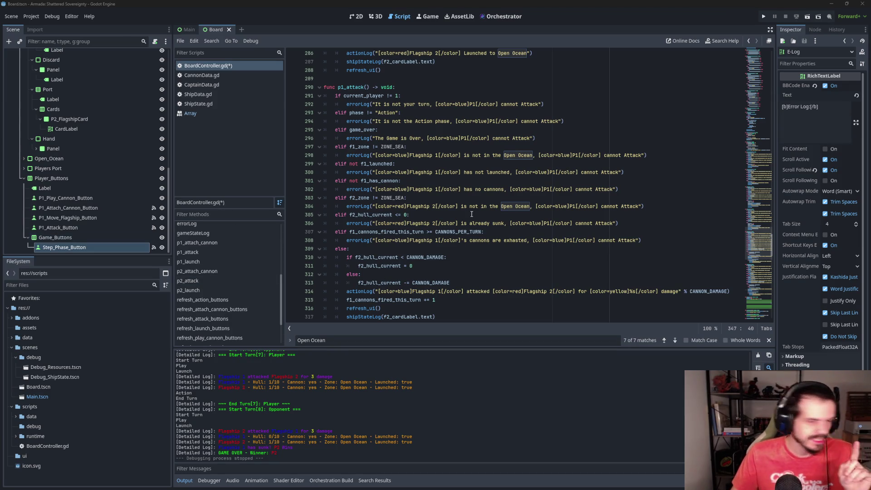
{"action": "scroll", "coordinate": [252, 276], "scroll_direction": "down", "scroll_amount": 2}
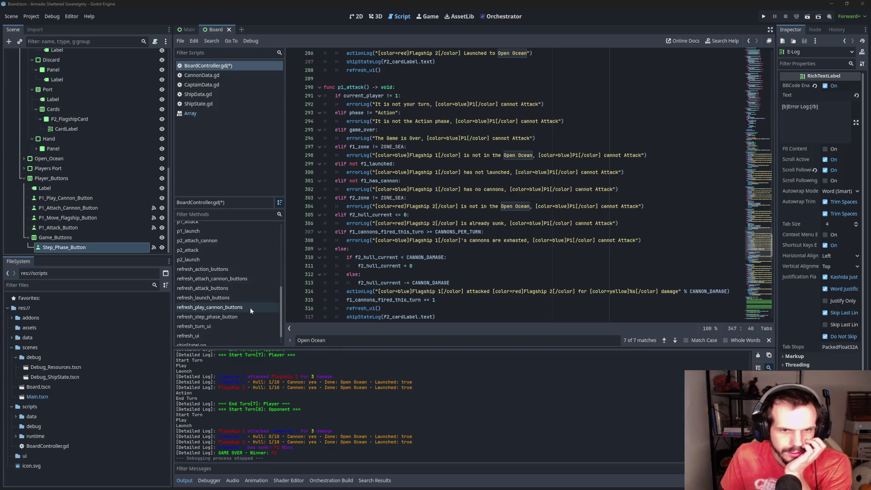
{"action": "left_click", "coordinate": [230, 268]}
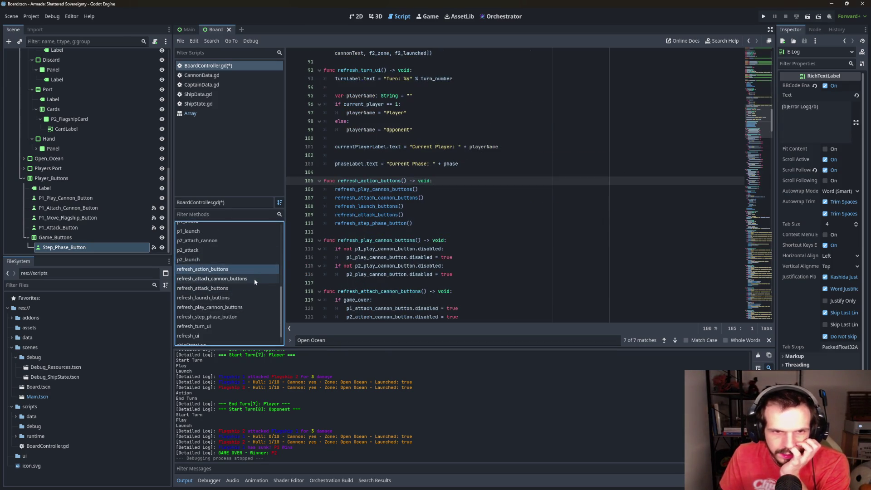
{"action": "left_click", "coordinate": [237, 280]}
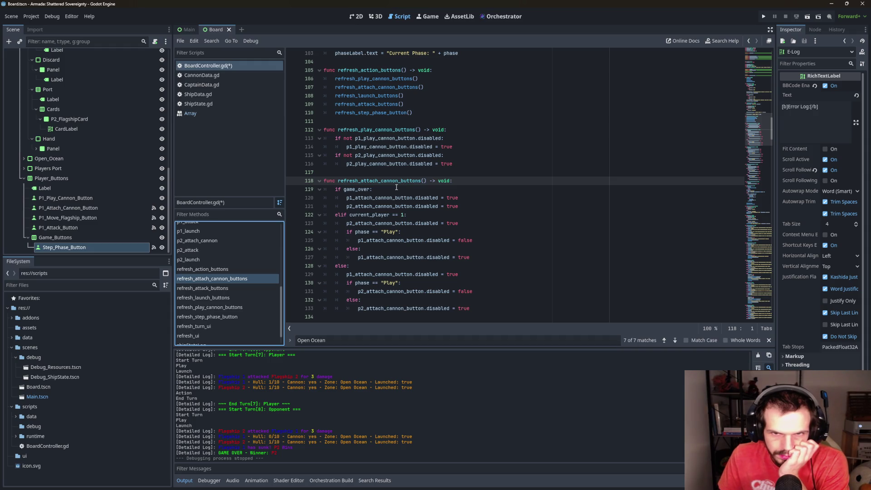
{"action": "left_click", "coordinate": [347, 206]}
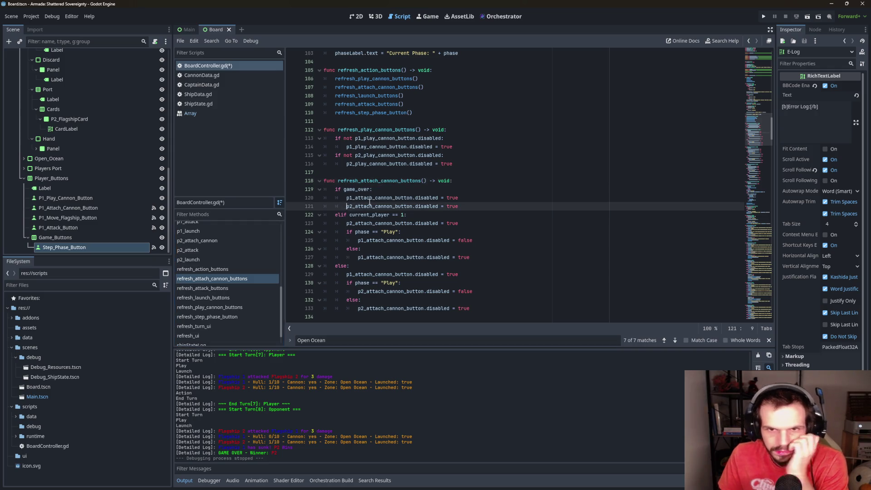
Remove the if game_over: line, unindent its two button lines, and turn elif into if
{"action": "key", "text": "shift+Tab"}
{"action": "left_click", "coordinate": [349, 198]}
{"action": "key", "text": "shift+Tab"}
{"action": "left_click_drag", "start_coordinate": [373, 189], "coordinate": [319, 189]}
{"action": "key", "text": "BackSpace"}
{"action": "left_click", "coordinate": [335, 214]}
{"action": "key", "text": "Delete"}
{"action": "key", "text": "Delete"}
Replace true with game_over on both attack button lines and delete the empty line 119
{"action": "left_click", "coordinate": [455, 198]}
{"action": "key", "text": "BackSpace"}
{"action": "key", "text": "BackSpace"}
{"action": "key", "text": "BackSpace"}
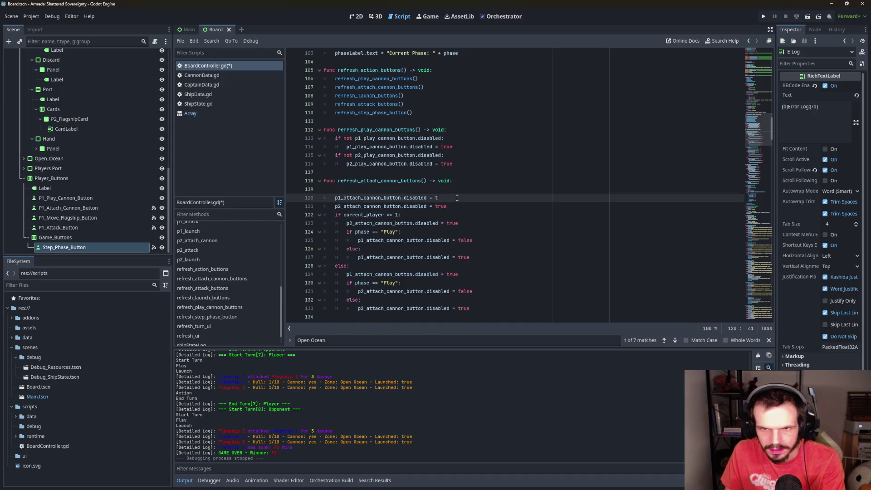
{"action": "type", "text": "game_over"}
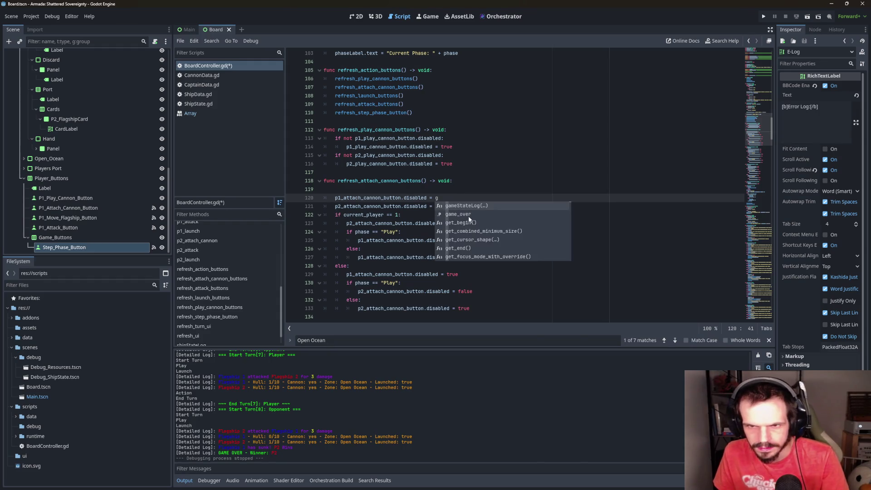
{"action": "left_click", "coordinate": [448, 206]}
{"action": "double_click", "coordinate": [446, 206]}
{"action": "type", "text": "g"}
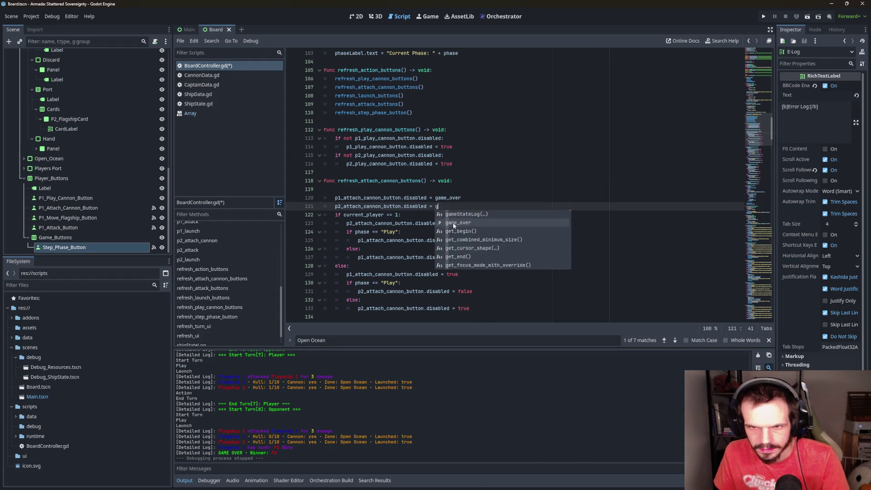
{"action": "left_click", "coordinate": [466, 223]}
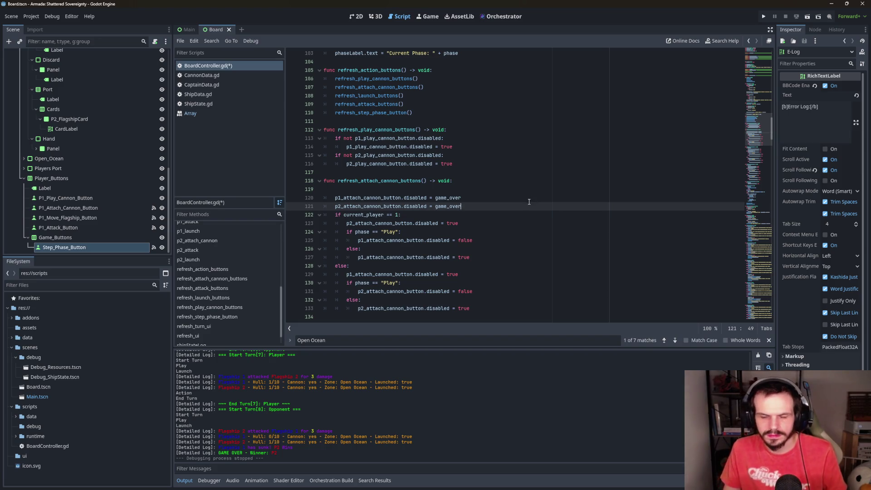
{"action": "left_click", "coordinate": [363, 187]}
{"action": "key", "text": "BackSpace"}
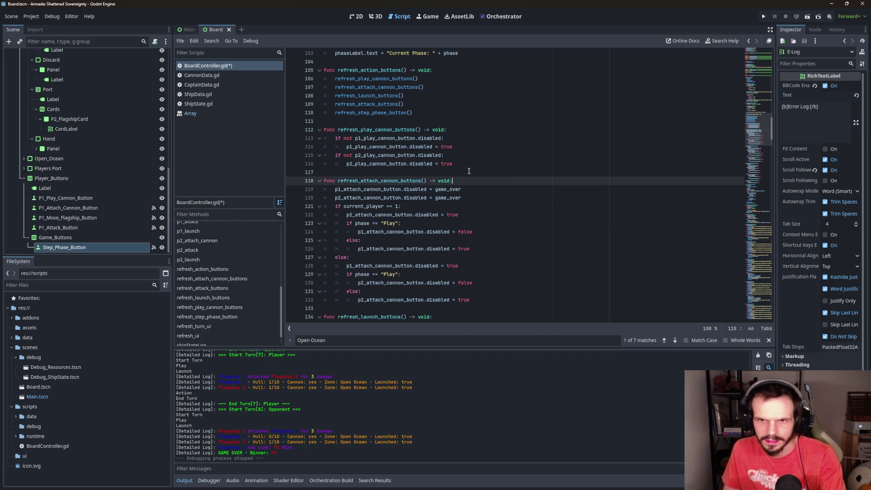
{"action": "left_click", "coordinate": [481, 197]}
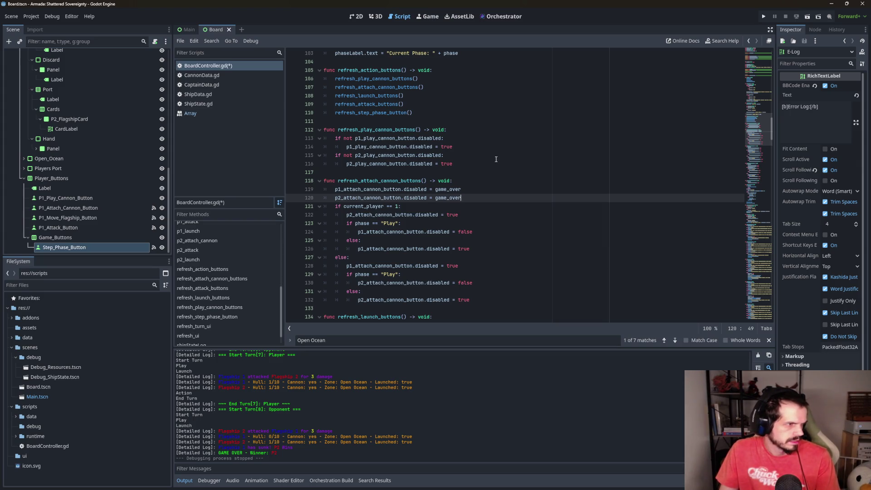
Replace the game_over assignment lines with var is_p1_turn := current_player == 1
{"action": "left_click_drag", "start_coordinate": [463, 198], "coordinate": [334, 189]}
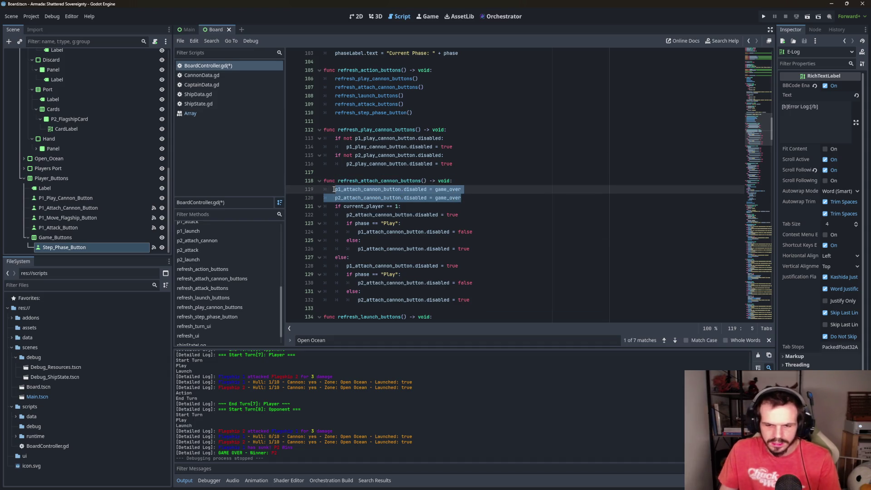
{"action": "key", "text": "BackSpace"}
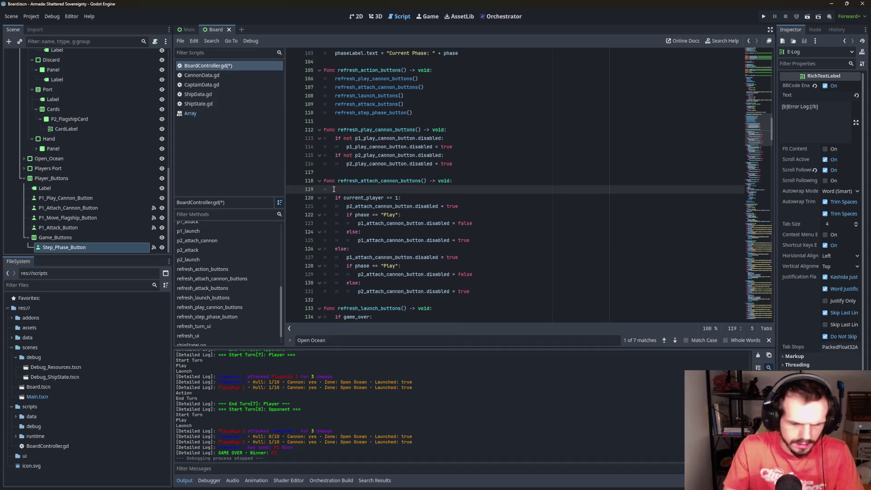
{"action": "type", "text": "var is_"}
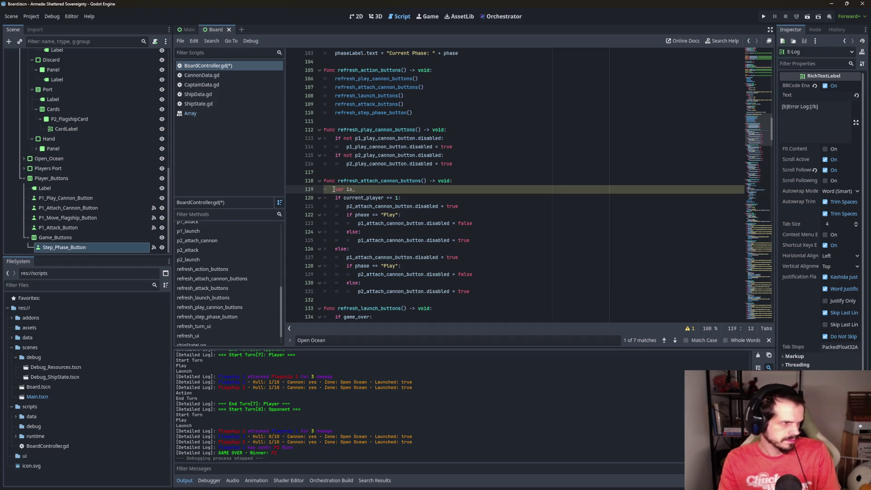
{"action": "type", "text": "p"}
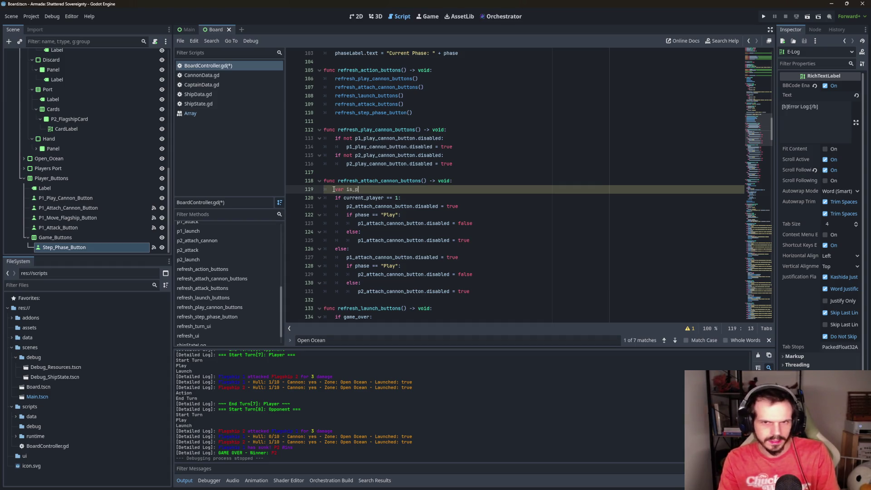
{"action": "type", "text": "1_"}
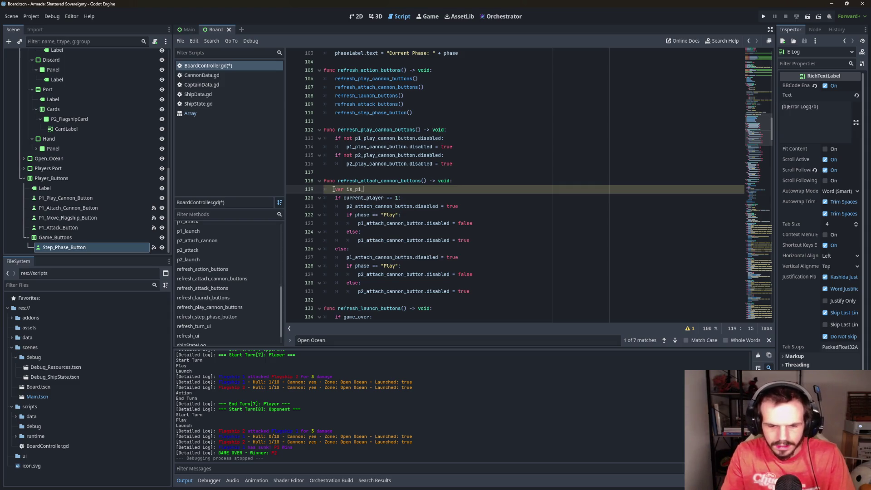
{"action": "type", "text": "turn := "}
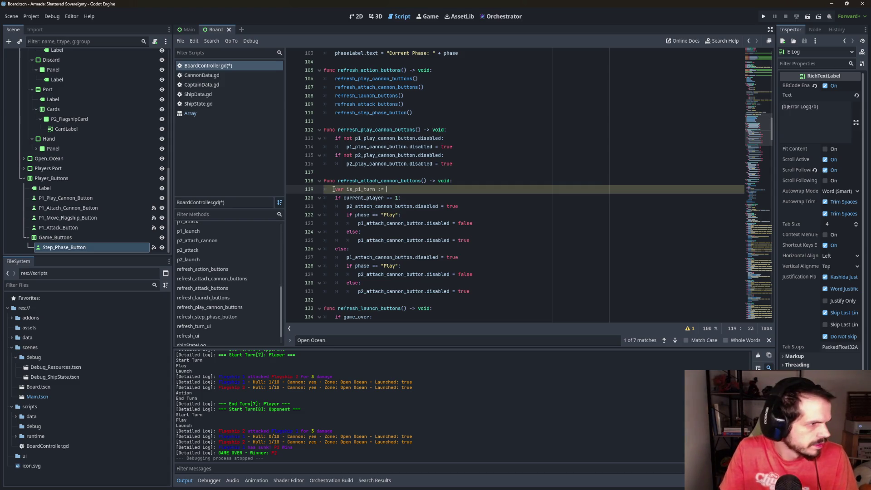
{"action": "type", "text": "current_player == 1"}
{"action": "left_click", "coordinate": [431, 197]}
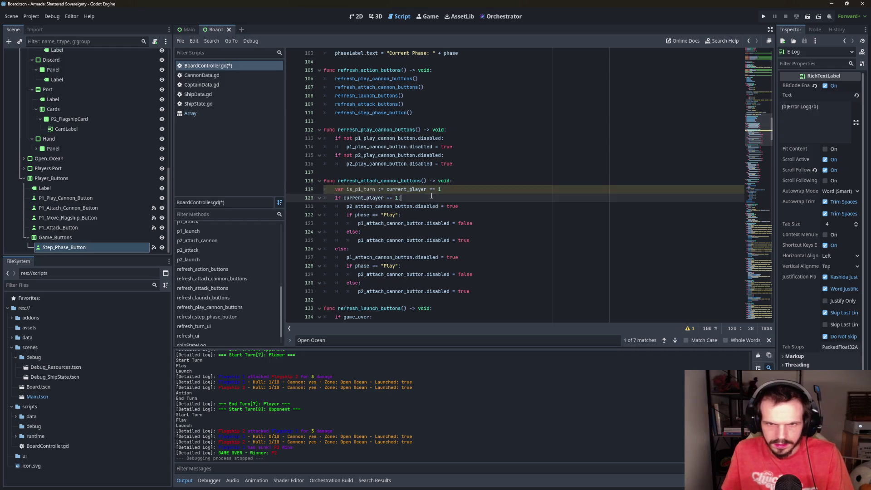
{"action": "left_click", "coordinate": [457, 189]}
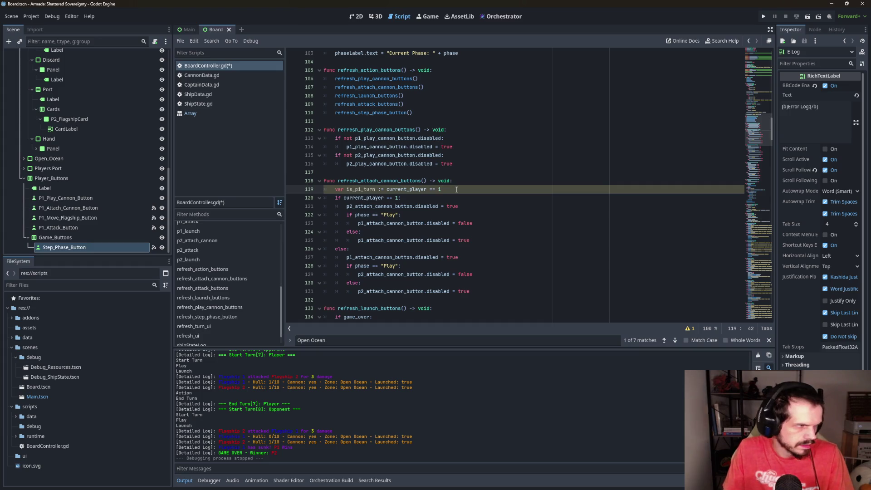
Add var is_play := phase == "Play" below is_p1_turn
{"action": "key", "text": "Return"}
{"action": "type", "text": "var is"}
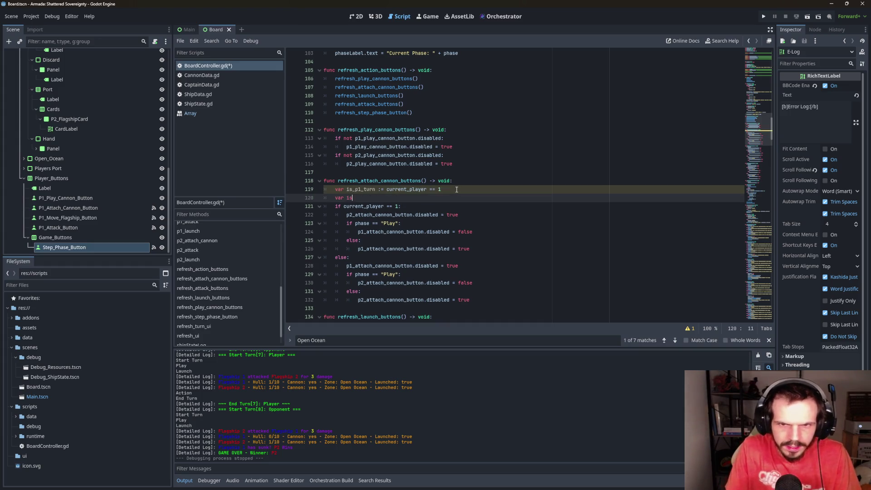
{"action": "type", "text": "_play "}
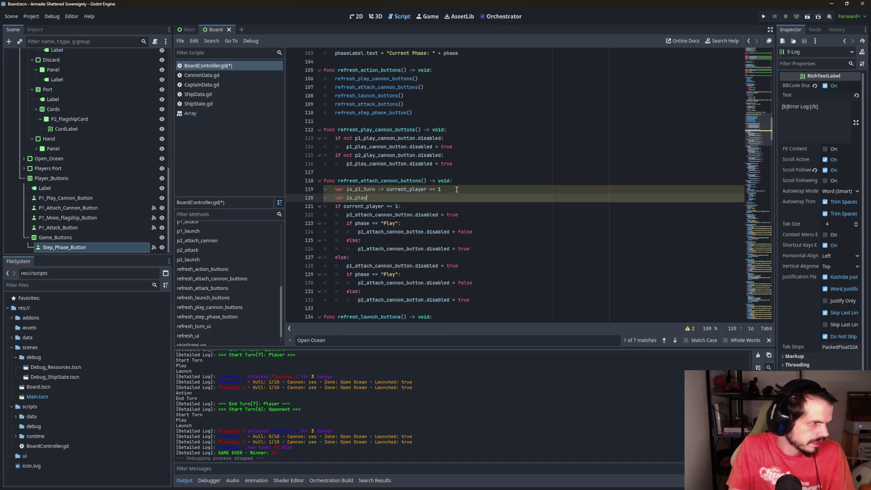
{"action": "type", "text": ":= "}
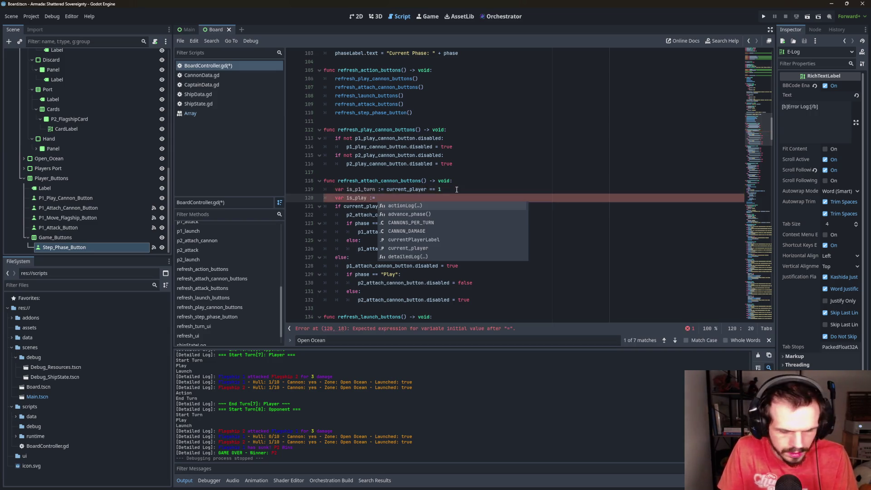
{"action": "type", "text": "phase =="}
{"action": "type", "text": " \"P"}
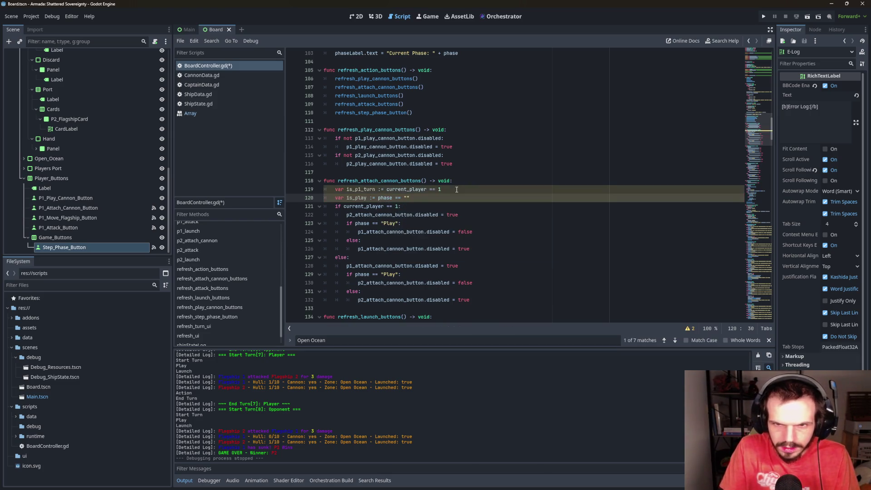
{"action": "type", "text": "lay\""}
{"action": "key", "text": "Down"}
{"action": "key", "text": "Up"}
Declare var can_p1_attach := !game_over && is_p1_turn && is_play using autocomplete
{"action": "key", "text": "Return"}
{"action": "type", "text": "var "}
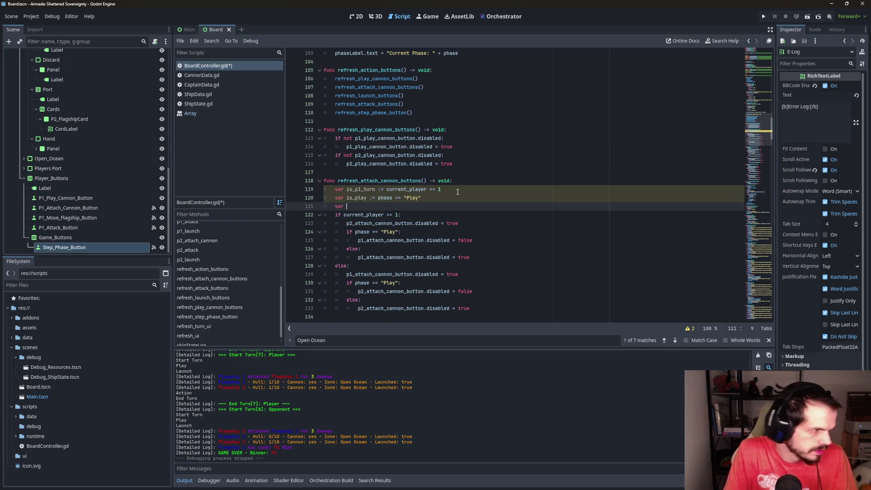
{"action": "type", "text": "can"}
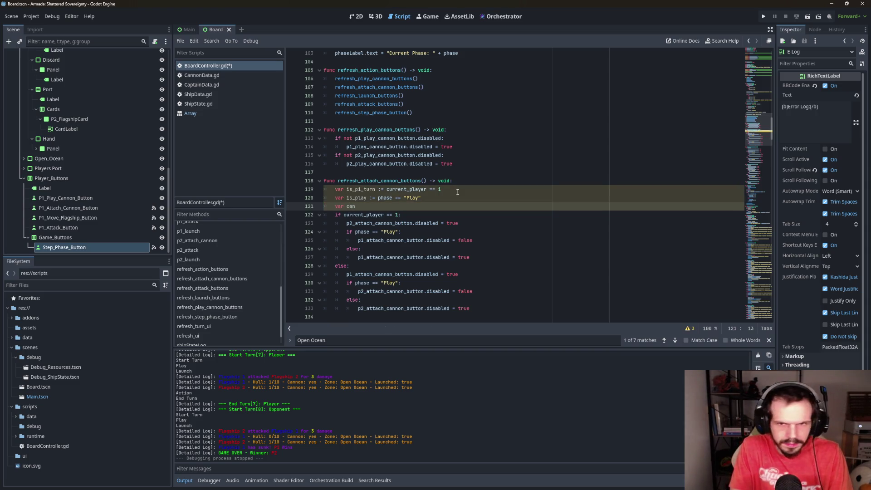
{"action": "type", "text": "_p1_attach"}
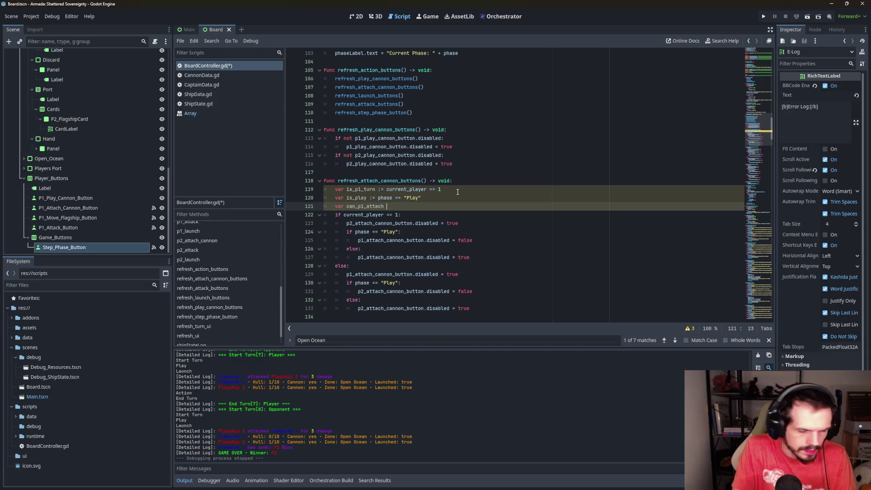
{"action": "type", "text": "!"}
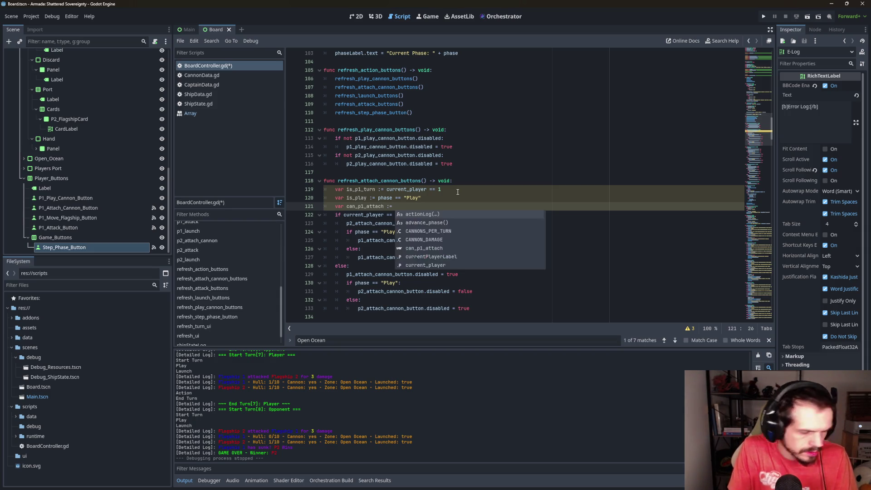
{"action": "type", "text": "game"}
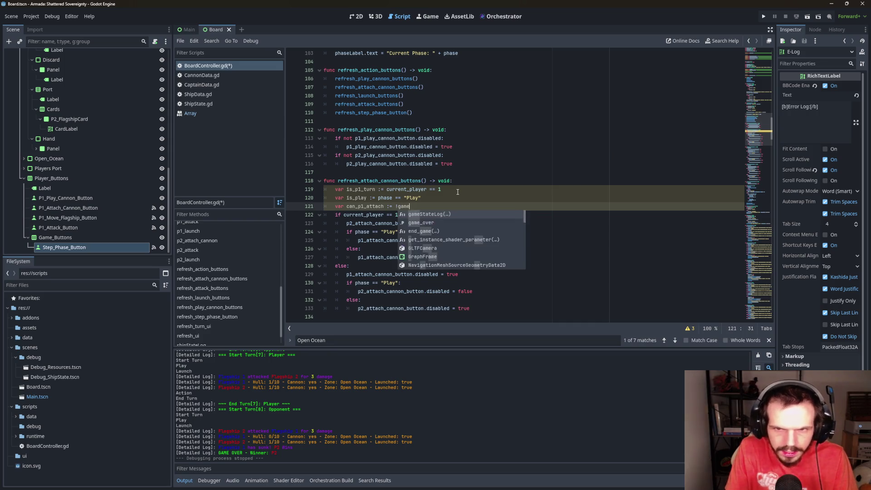
{"action": "key", "text": "Down"}
{"action": "key", "text": "Return"}
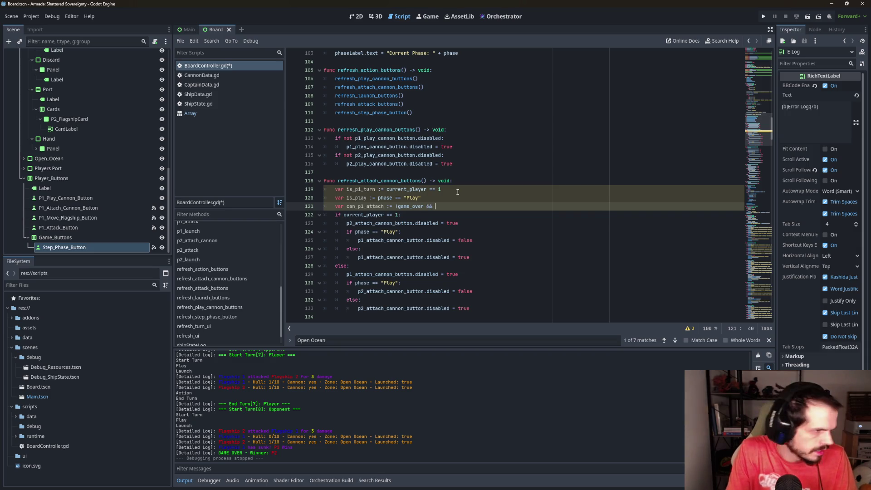
{"action": "type", "text": "is_p1_turn "}
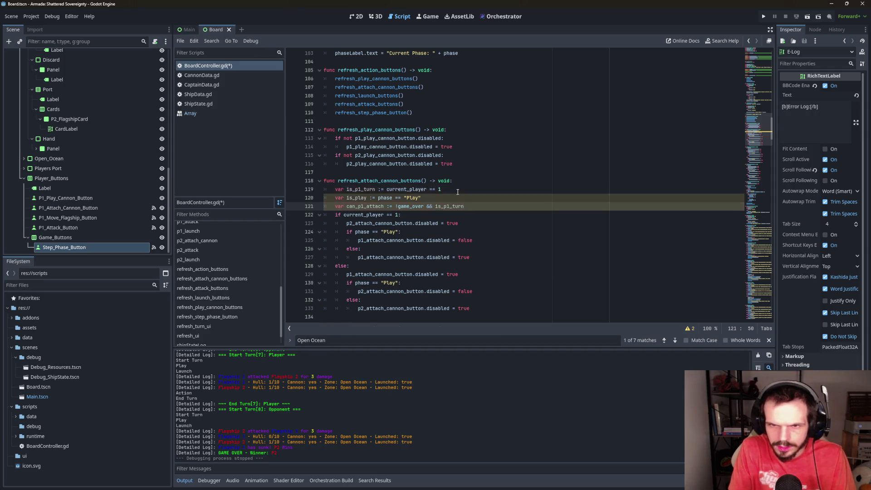
{"action": "type", "text": "&&"}
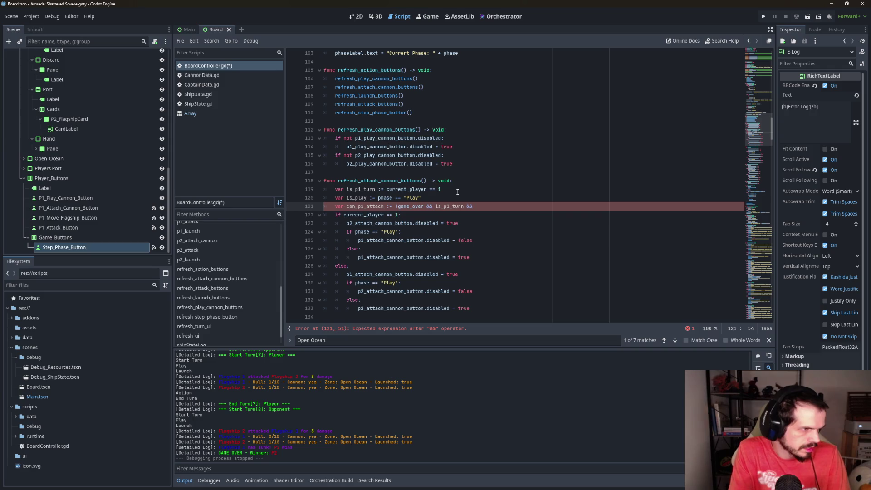
{"action": "type", "text": "is_p"}
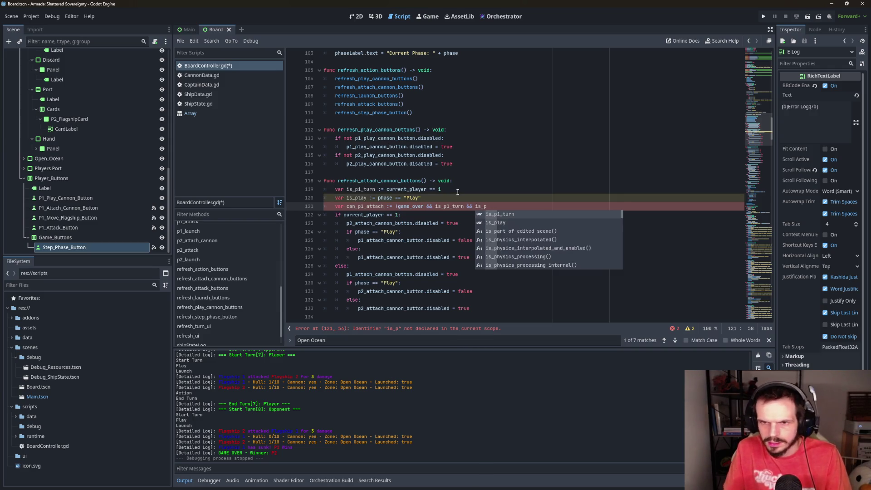
{"action": "key", "text": "Down"}
{"action": "key", "text": "Return"}
{"action": "left_click", "coordinate": [400, 231]}
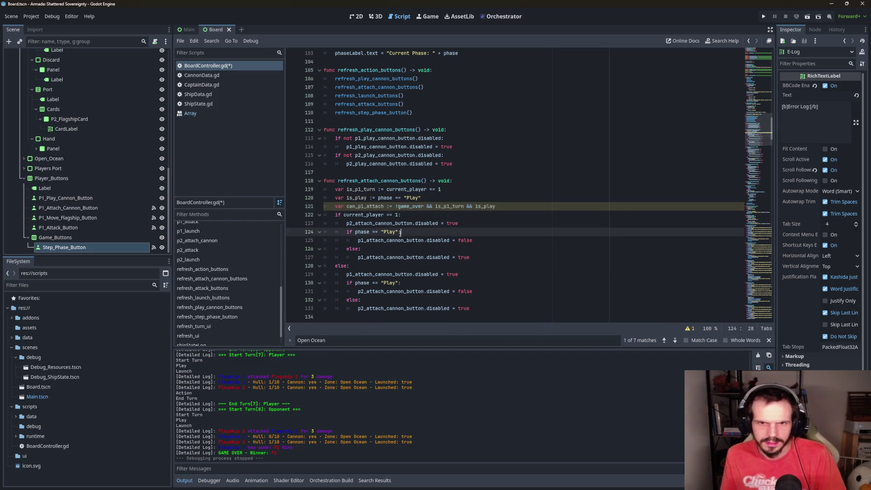
Review lines 121–125, then insert a new line below the can_p1_attach definition
{"action": "left_click", "coordinate": [366, 215]}
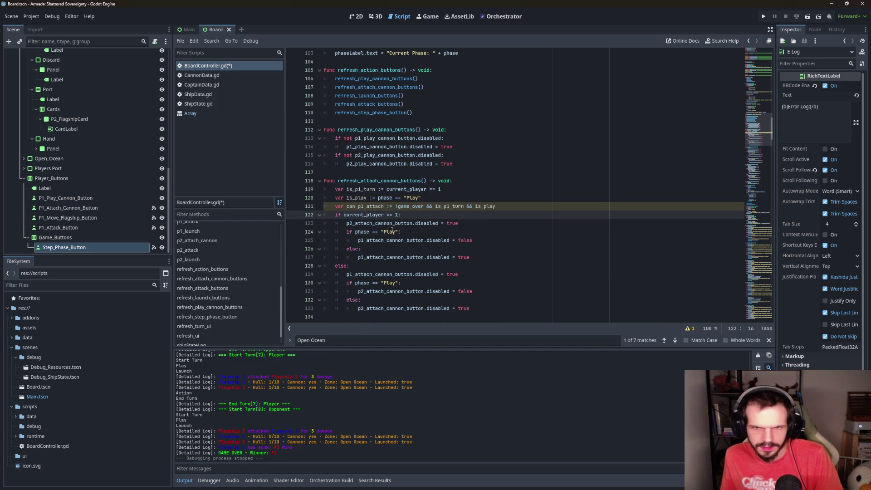
{"action": "left_click", "coordinate": [517, 206]}
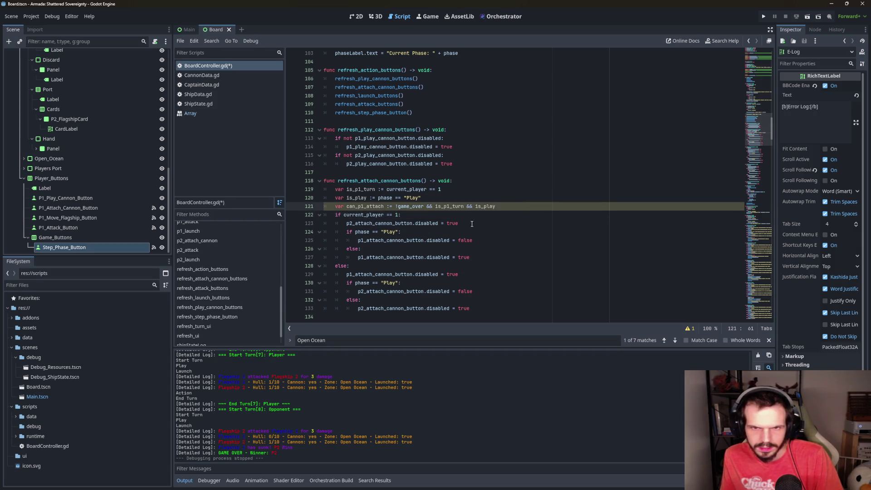
{"action": "left_click", "coordinate": [378, 214]}
{"action": "left_click", "coordinate": [385, 223]}
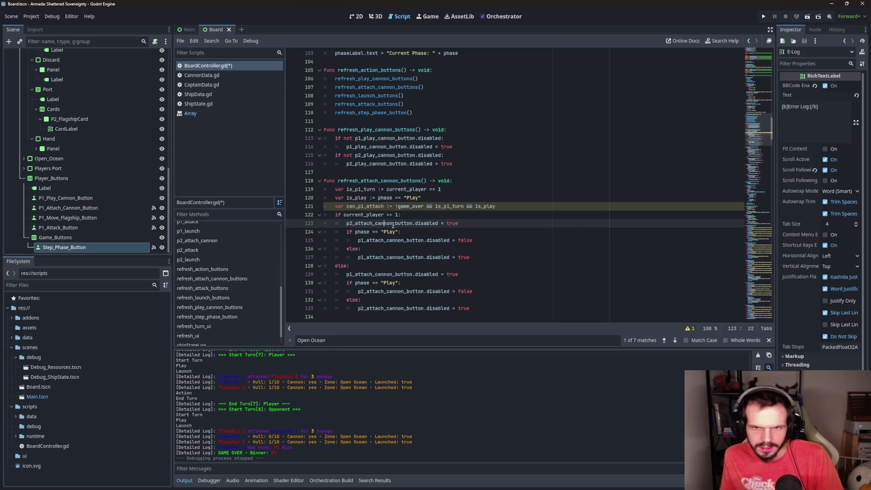
{"action": "left_click", "coordinate": [435, 240]}
{"action": "left_click", "coordinate": [428, 233]}
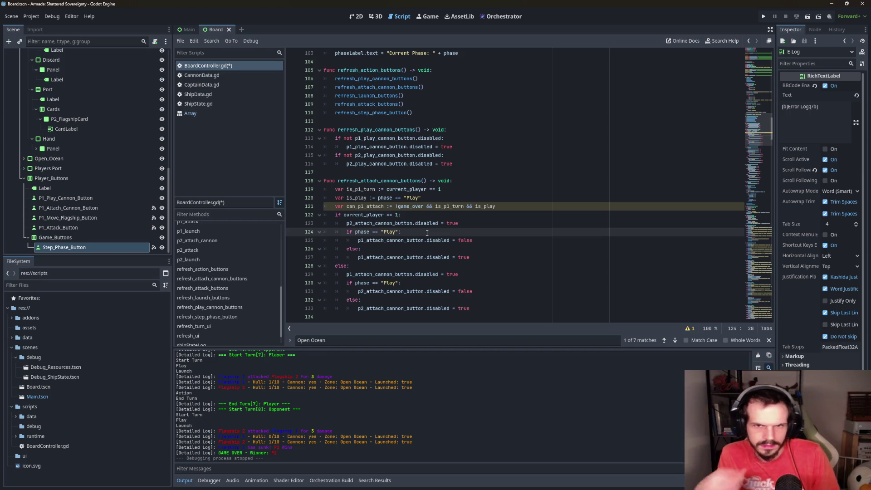
{"action": "left_click", "coordinate": [541, 209]}
{"action": "key", "text": "Return"}
{"action": "key", "text": "Return"}
Write p1_attach_cannon_button = !can_p1_attach on the new line
{"action": "type", "text": "p1"}
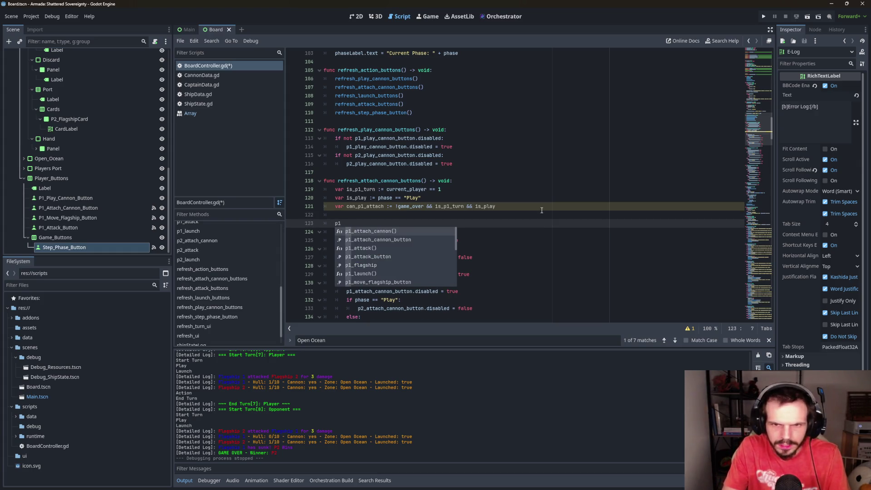
{"action": "key", "text": "Down"}
{"action": "key", "text": "Return"}
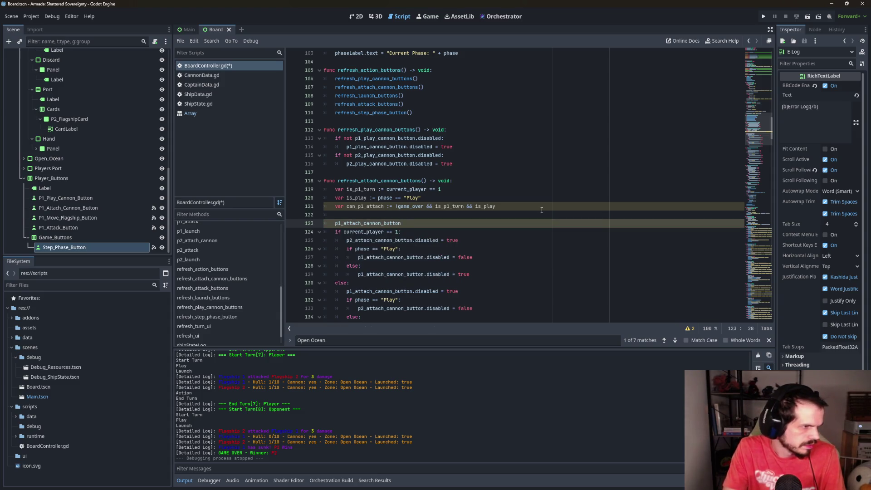
{"action": "type", "text": "= !"}
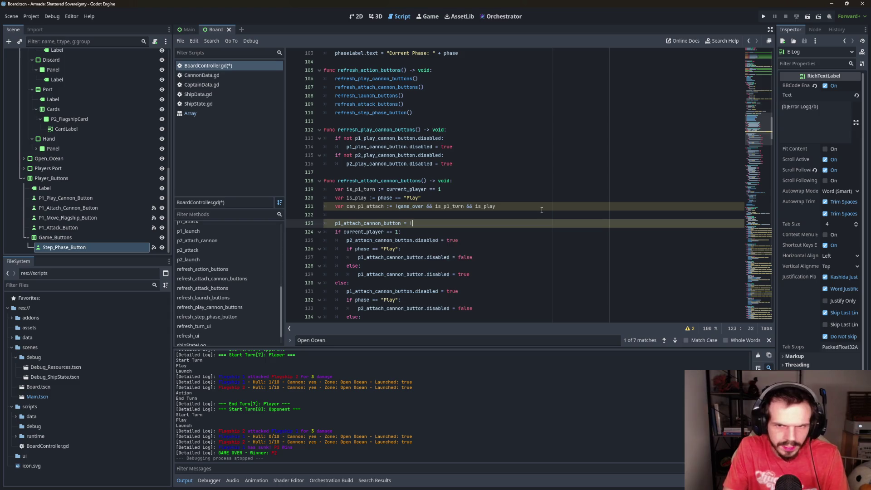
{"action": "type", "text": "can"}
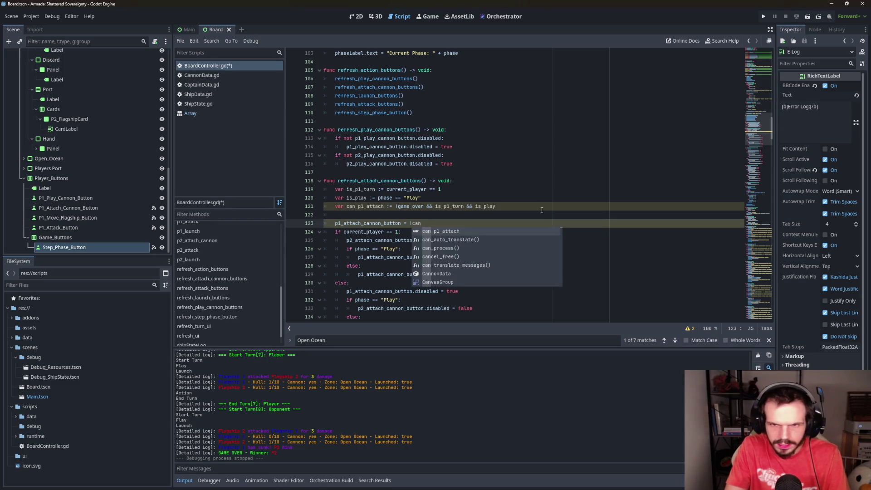
{"action": "key", "text": "Return"}
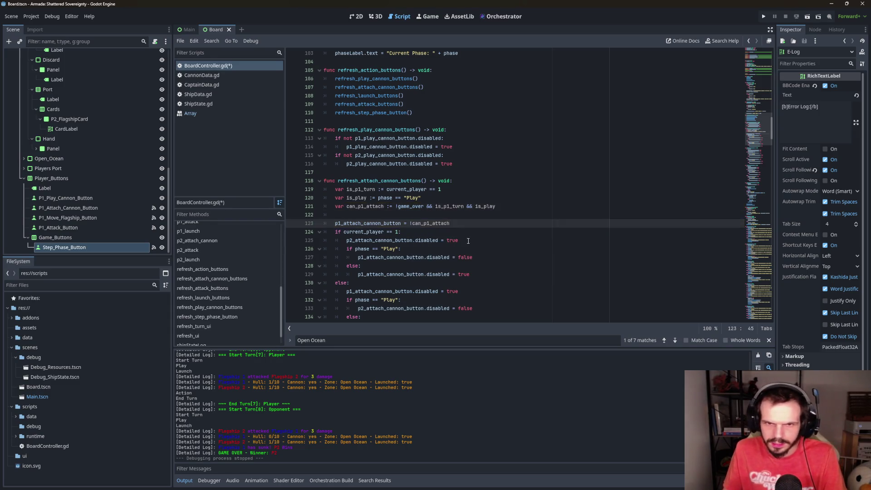
Change the else keyword on line 130 to if
{"action": "left_click", "coordinate": [473, 240]}
{"action": "scroll", "coordinate": [386, 256], "scroll_direction": "down", "scroll_amount": 2}
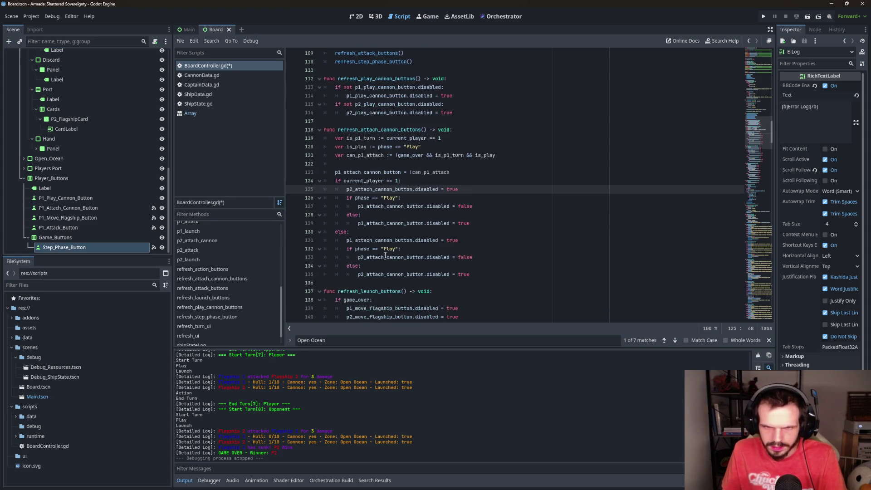
{"action": "scroll", "coordinate": [406, 233], "scroll_direction": "up", "scroll_amount": 1}
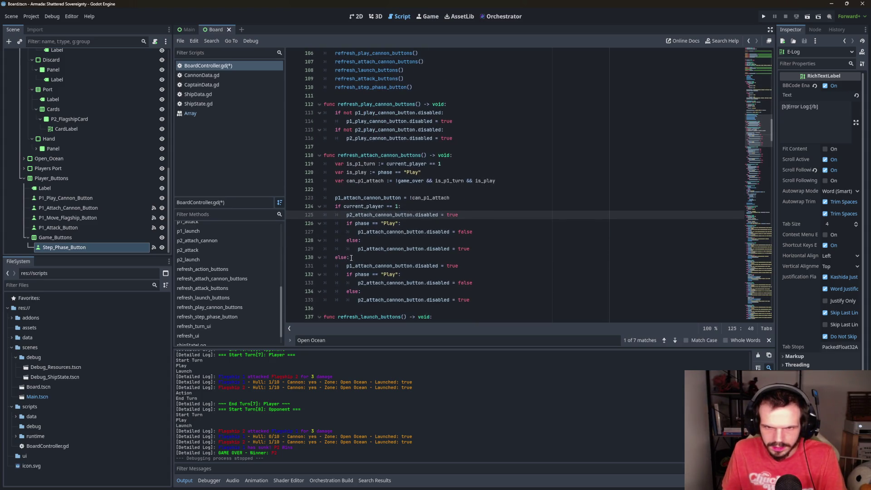
{"action": "left_click_drag", "start_coordinate": [348, 259], "coordinate": [335, 257]}
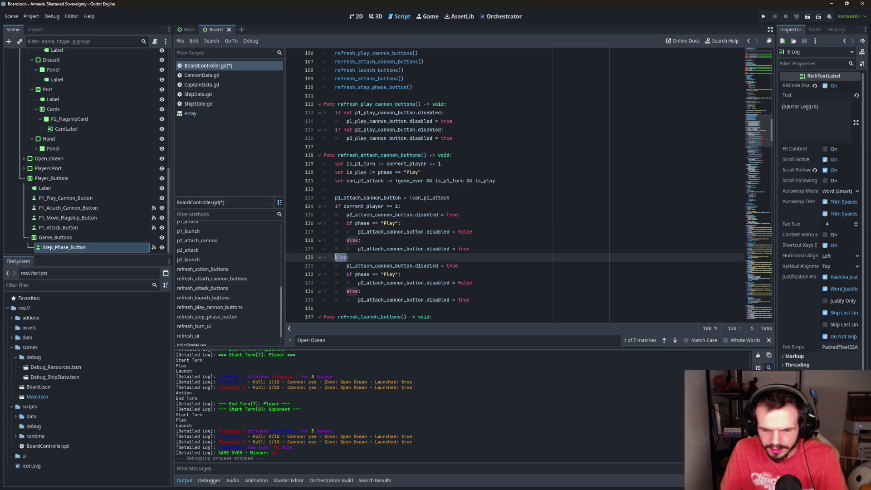
{"action": "type", "text": "if:"}
Delete the old current_player == 1 block, undoing mistaken deletions, then select lines 119–123
{"action": "mouse_move", "coordinate": [518, 250]}
{"action": "left_mouse_down"}
{"action": "mouse_move", "coordinate": [408, 210]}
{"action": "mouse_move", "coordinate": [325, 198]}
{"action": "left_mouse_up"}
{"action": "key", "text": "BackSpace"}
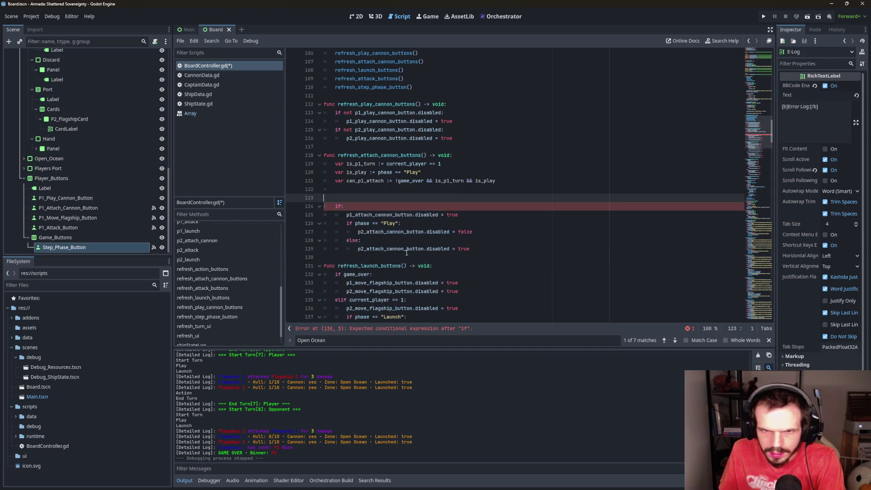
{"action": "left_click", "coordinate": [482, 209]}
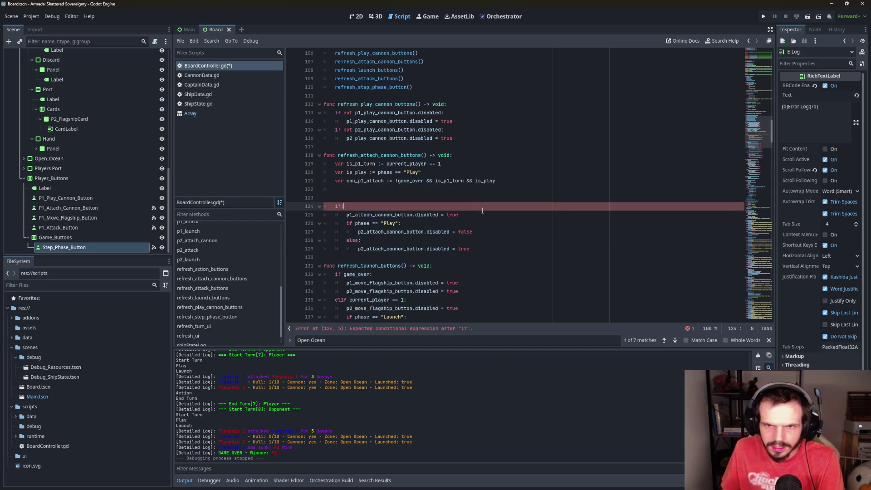
{"action": "key", "text": "ctrl+z"}
{"action": "left_click_drag", "start_coordinate": [399, 266], "coordinate": [361, 257]}
{"action": "mouse_move", "coordinate": [472, 249]}
{"action": "left_mouse_down"}
{"action": "mouse_move", "coordinate": [399, 223]}
{"action": "mouse_move", "coordinate": [391, 209]}
{"action": "left_mouse_up"}
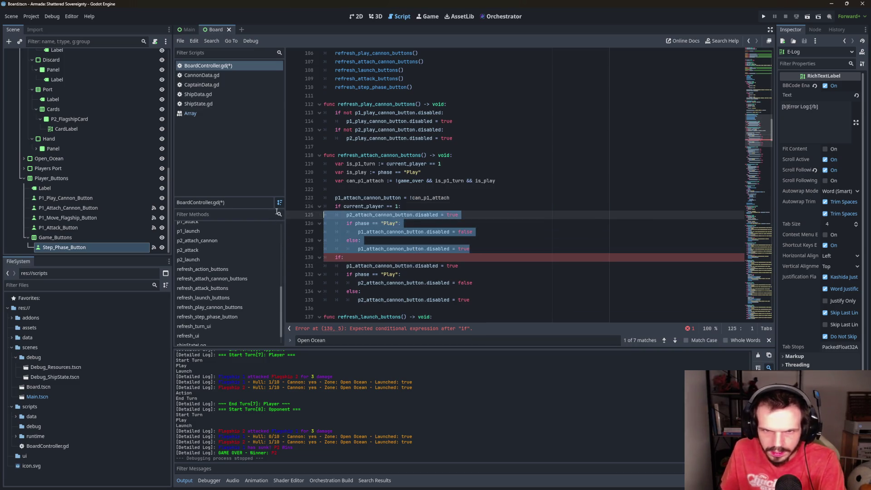
{"action": "key", "text": "BackSpace"}
{"action": "key", "text": "BackSpace"}
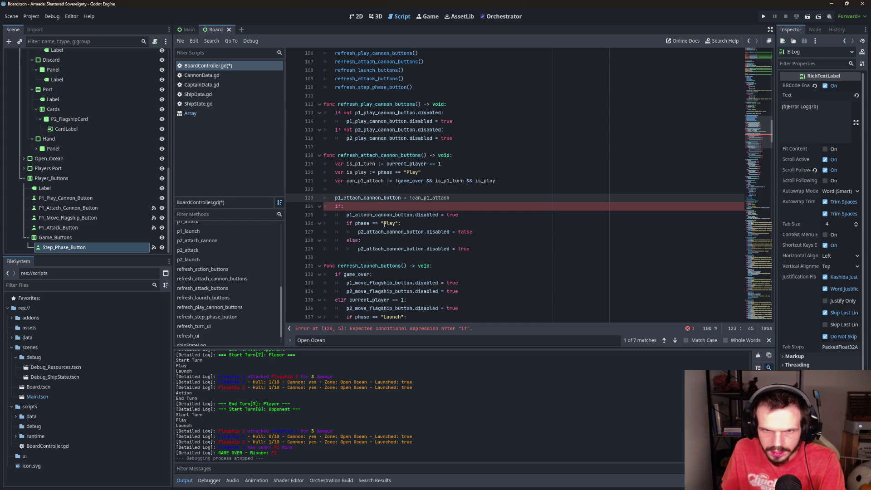
{"action": "left_click", "coordinate": [405, 210]}
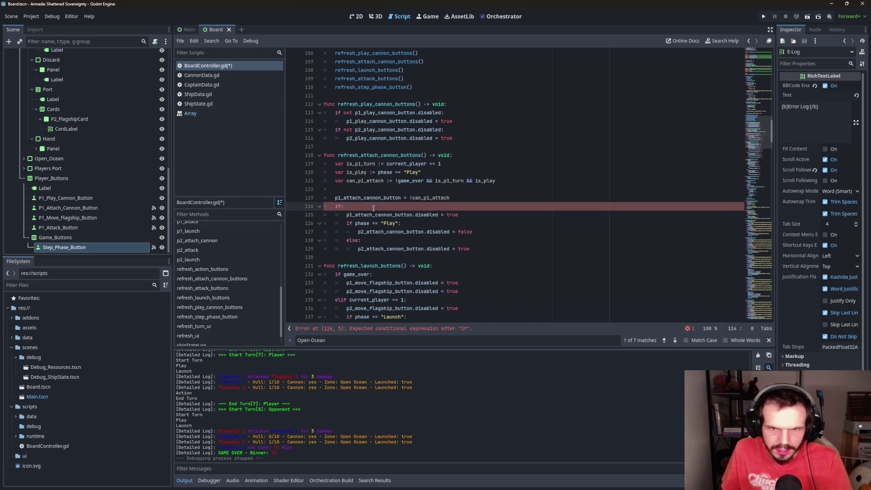
{"action": "key", "text": "ctrl+z"}
{"action": "left_click", "coordinate": [456, 258]}
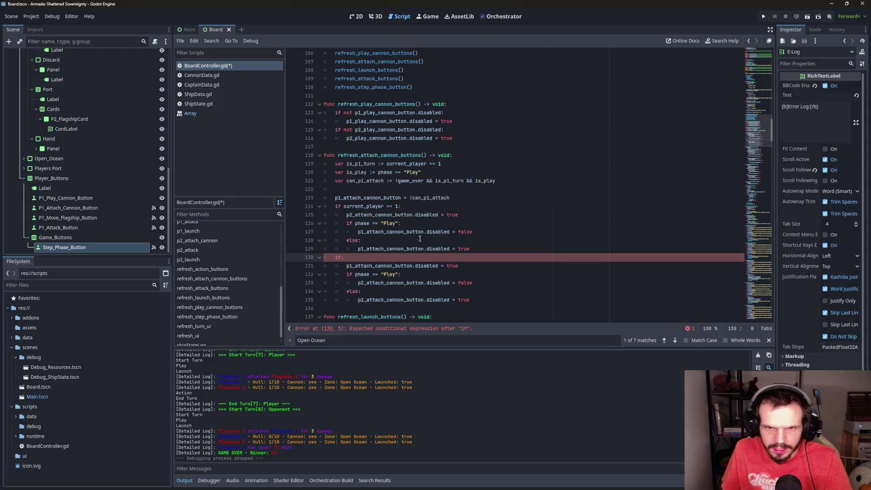
{"action": "left_click_drag", "start_coordinate": [490, 248], "coordinate": [324, 207]}
{"action": "key", "text": "BackSpace"}
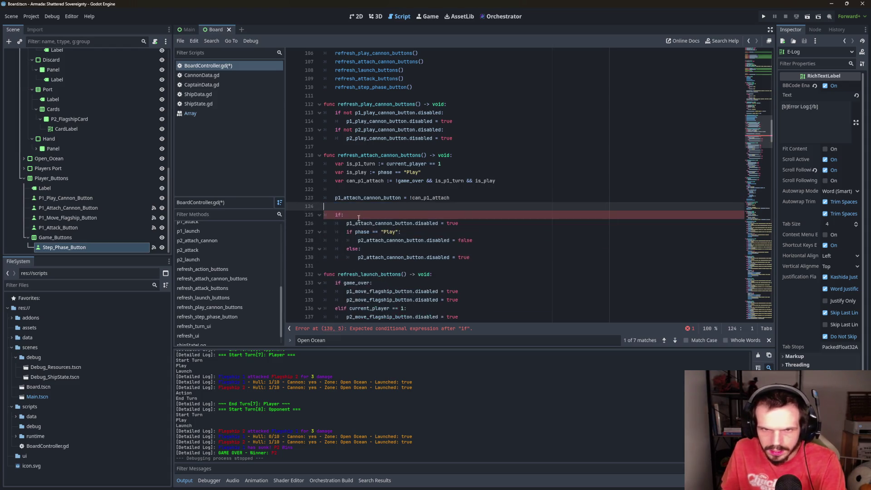
{"action": "left_click_drag", "start_coordinate": [450, 197], "coordinate": [325, 164]}
{"action": "key", "text": "ctrl+c"}
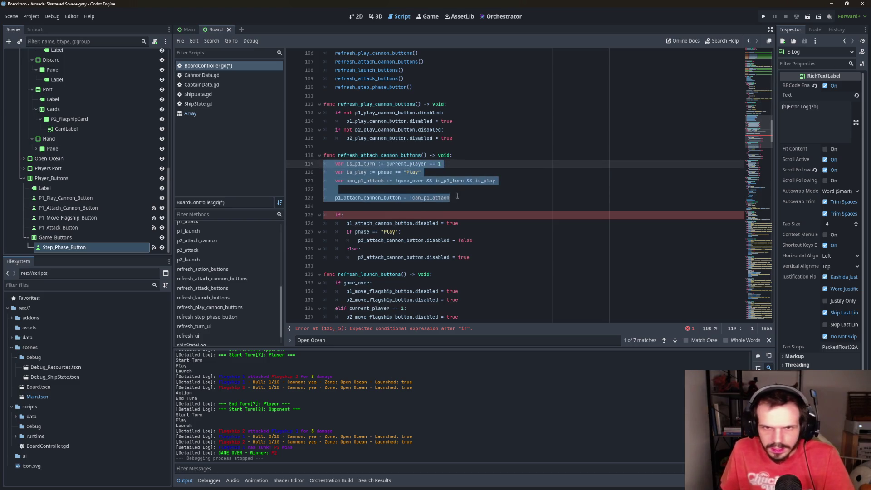
Paste a copy of lines 119–123 and make it is_p2_turn := current_player == 2
{"action": "left_click", "coordinate": [458, 197]}
{"action": "key", "text": "Return"}
{"action": "key", "text": "Return"}
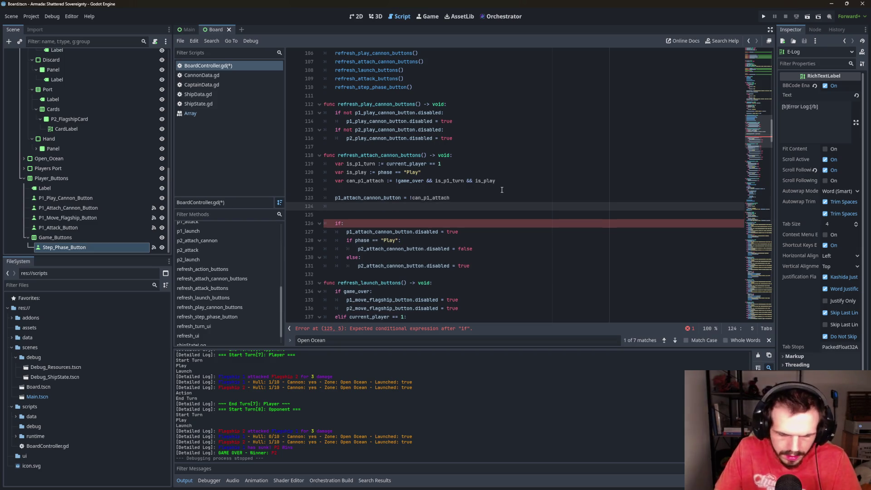
{"action": "key", "text": "ctrl+v"}
{"action": "left_click", "coordinate": [372, 215]}
{"action": "key", "text": "shift+Tab"}
{"action": "key", "text": "BackSpace"}
{"action": "type", "text": "2"}
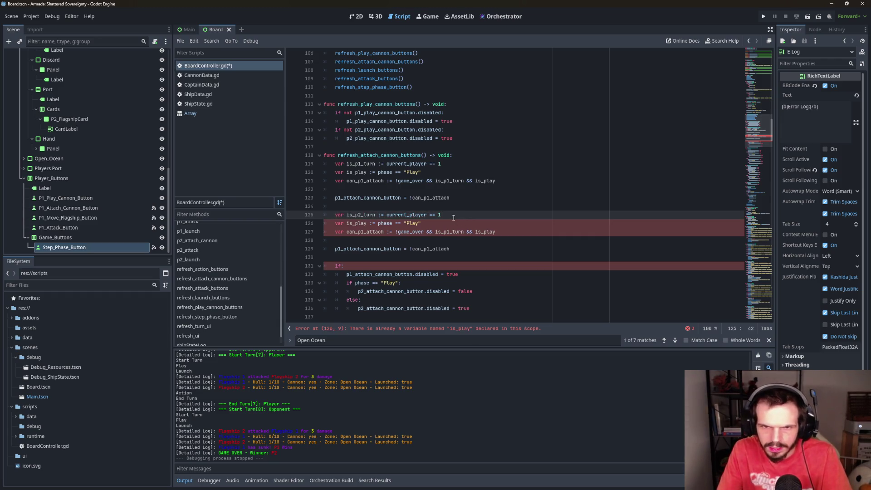
{"action": "key", "text": "BackSpace"}
{"action": "type", "text": "2"}
Delete the duplicate is_play line and rename the copied can_p1_attach to can_p2_attach
{"action": "left_click", "coordinate": [366, 223]}
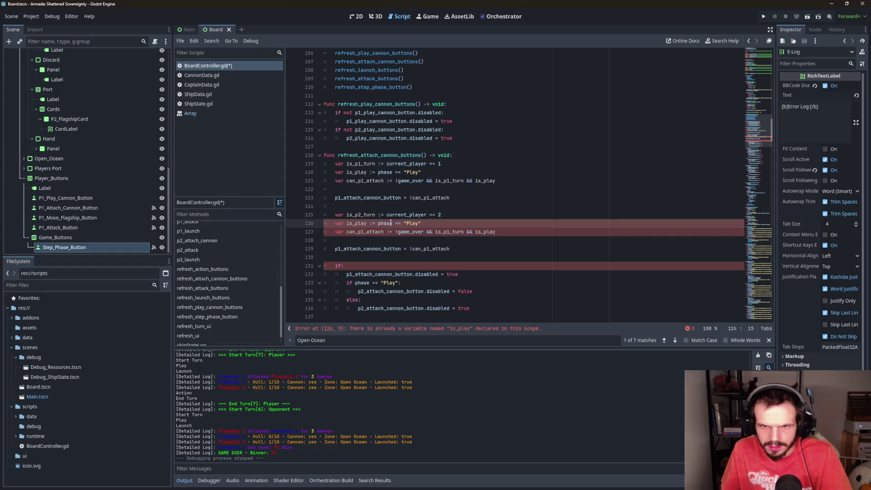
{"action": "left_click_drag", "start_coordinate": [436, 220], "coordinate": [298, 223]}
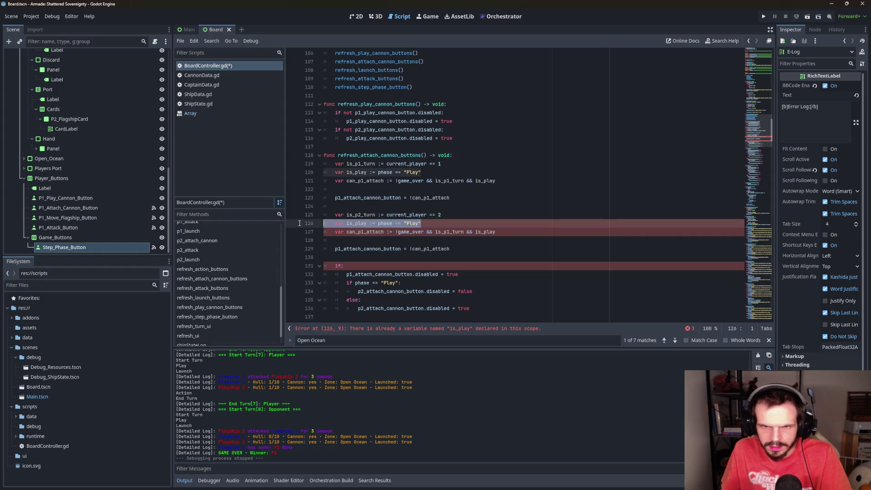
{"action": "key", "text": "BackSpace"}
{"action": "key", "text": "BackSpace"}
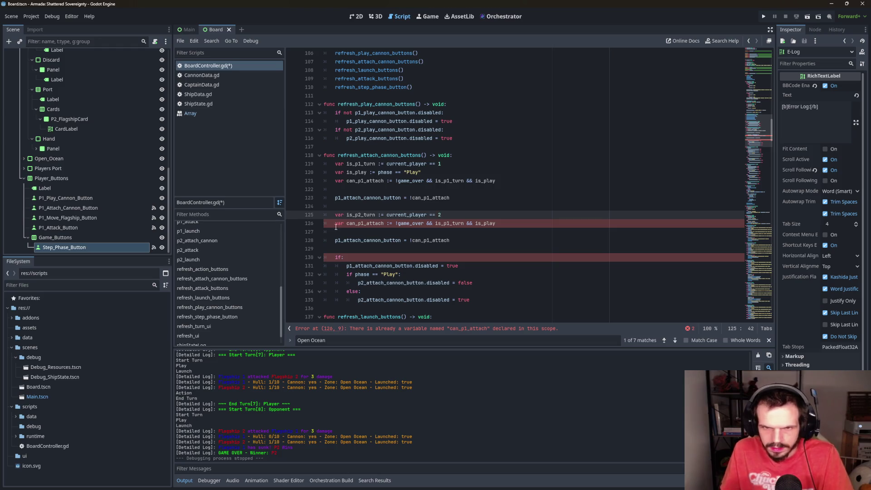
{"action": "left_click", "coordinate": [448, 223]}
{"action": "type", "text": "2"}
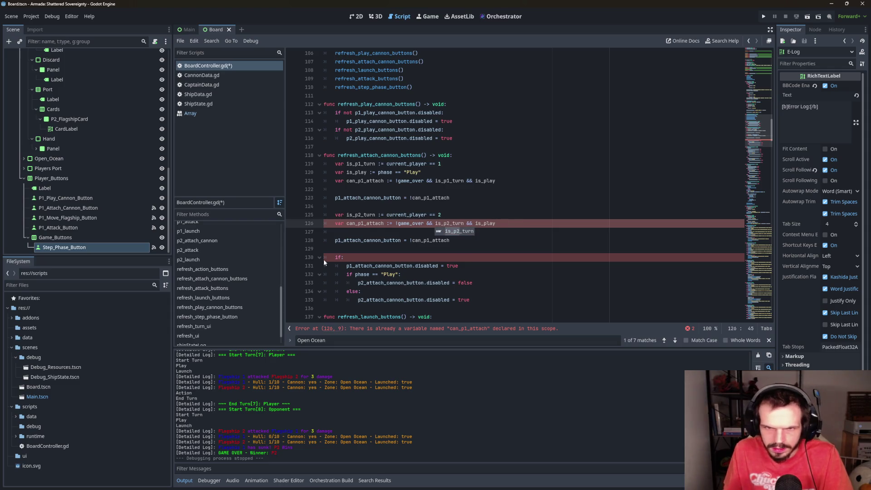
{"action": "left_click", "coordinate": [367, 223]}
{"action": "key", "text": "BackSpace"}
{"action": "type", "text": "2"}
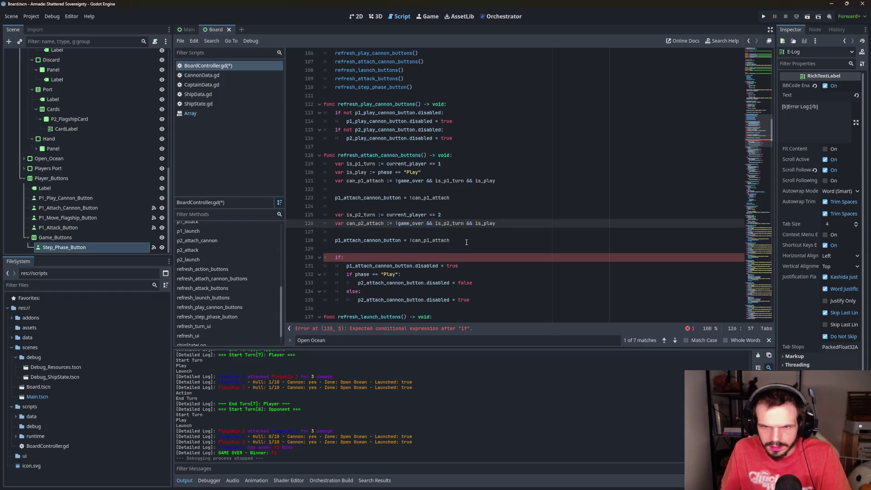
Change line 128 to p2_attach_cannon_button = !can_p2_attach and delete the broken if block
{"action": "scroll", "coordinate": [467, 242], "scroll_direction": "down", "scroll_amount": 1}
{"action": "left_click", "coordinate": [340, 215]}
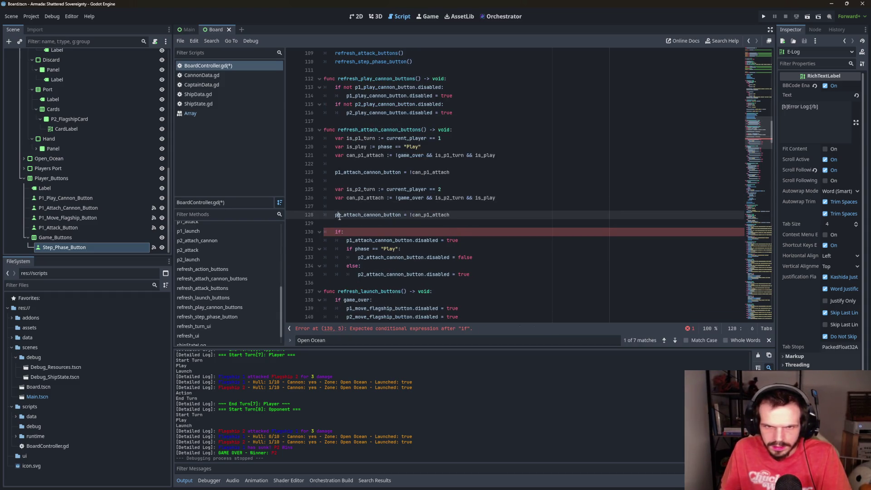
{"action": "key", "text": "BackSpace"}
{"action": "type", "text": "2"}
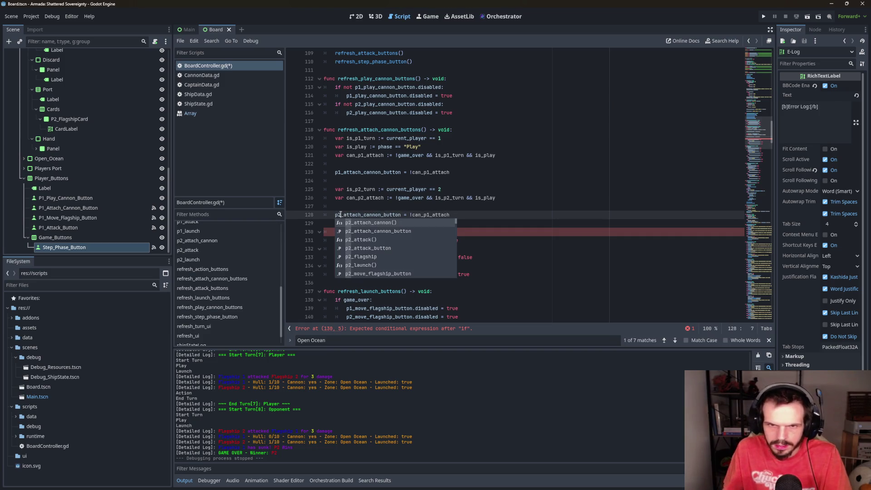
{"action": "left_click", "coordinate": [426, 214]}
{"action": "key", "text": "Delete"}
{"action": "type", "text": "2"}
{"action": "left_click_drag", "start_coordinate": [524, 274], "coordinate": [524, 219]}
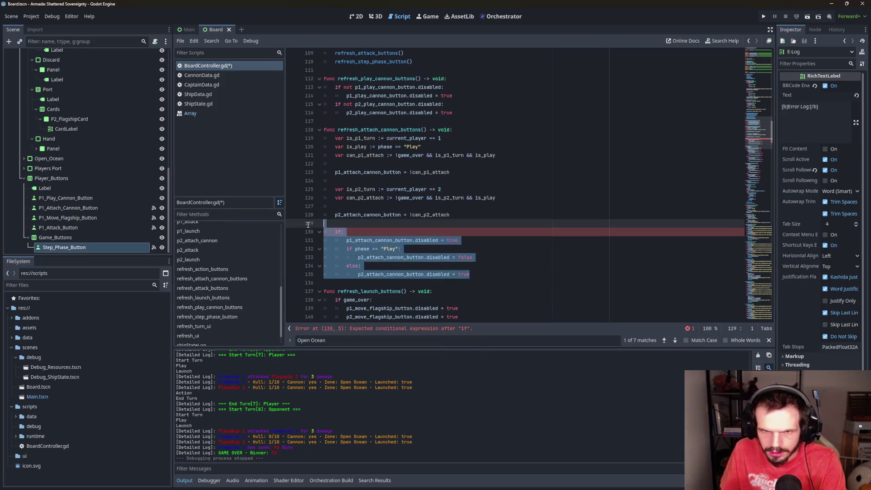
{"action": "key", "text": "Delete"}
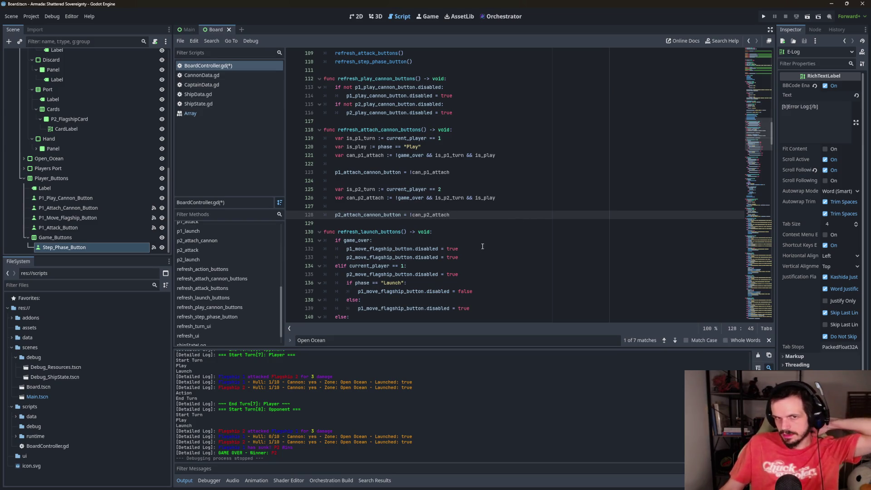
{"action": "left_click", "coordinate": [509, 158]}
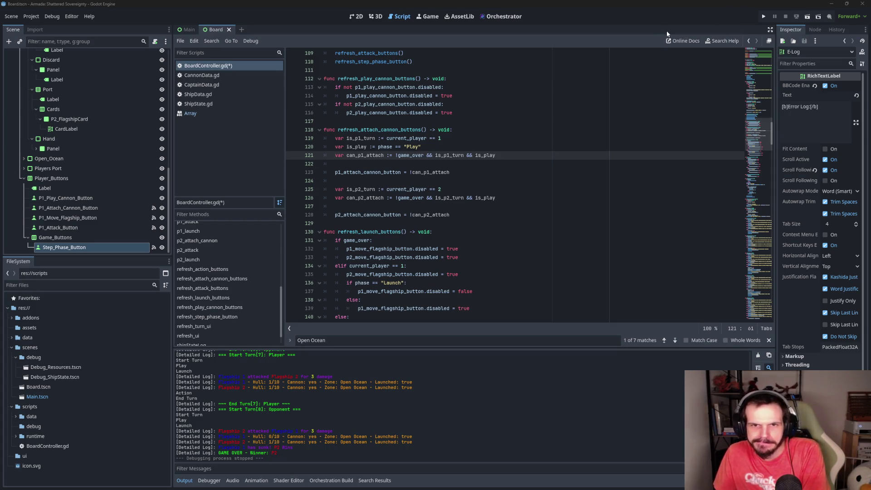
Run the project, try the opponent's Attach Cannon button, then stop the game
{"action": "left_click", "coordinate": [763, 16]}
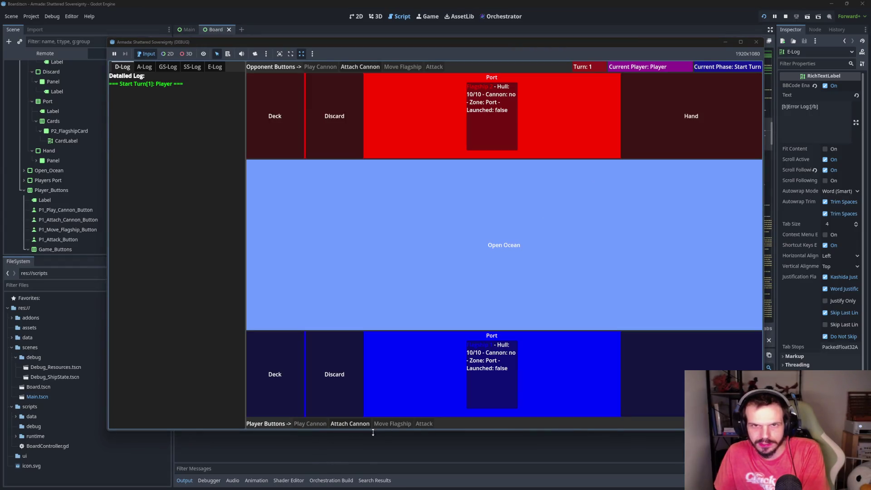
{"action": "left_click", "coordinate": [362, 69]}
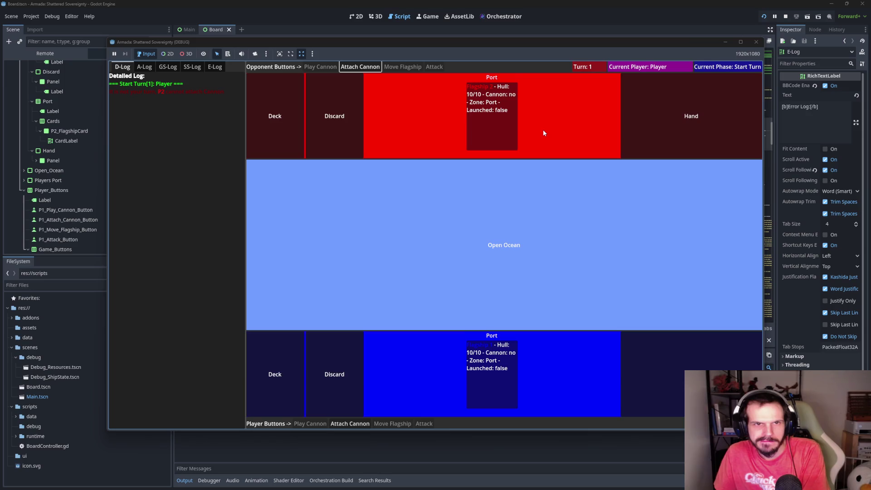
{"action": "left_click", "coordinate": [757, 41]}
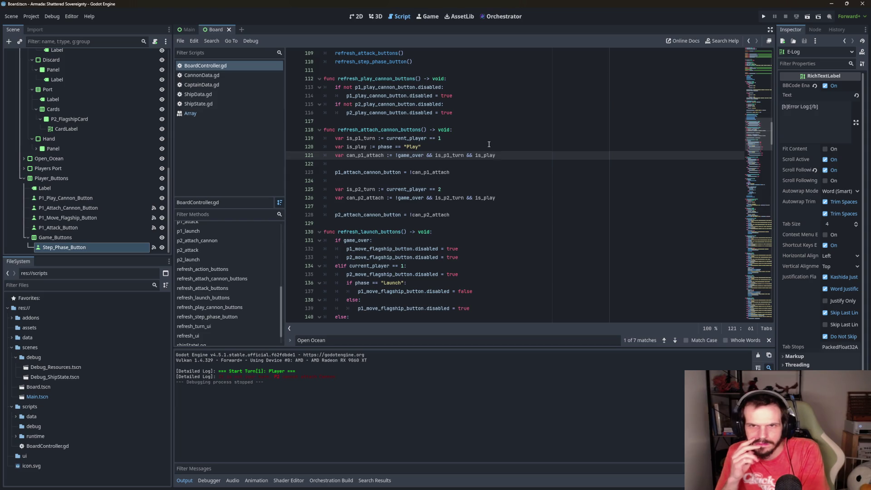
Append .disabled to both attach-cannon button assignments, then test-run the game through Turn 2
{"action": "left_click", "coordinate": [402, 172]}
{"action": "type", "text": ".disabled"}
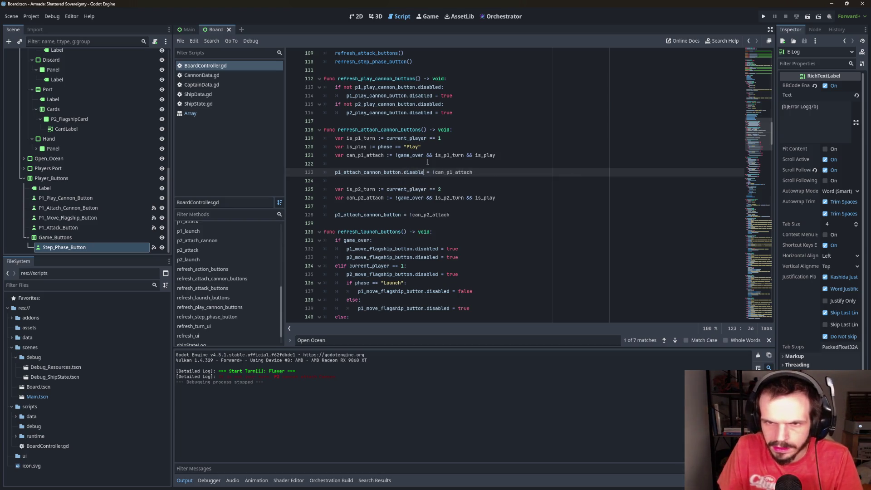
{"action": "key", "text": "Up"}
{"action": "key", "text": "Up"}
{"action": "key", "text": "End"}
{"action": "left_click", "coordinate": [401, 215]}
{"action": "type", "text": ".disable"}
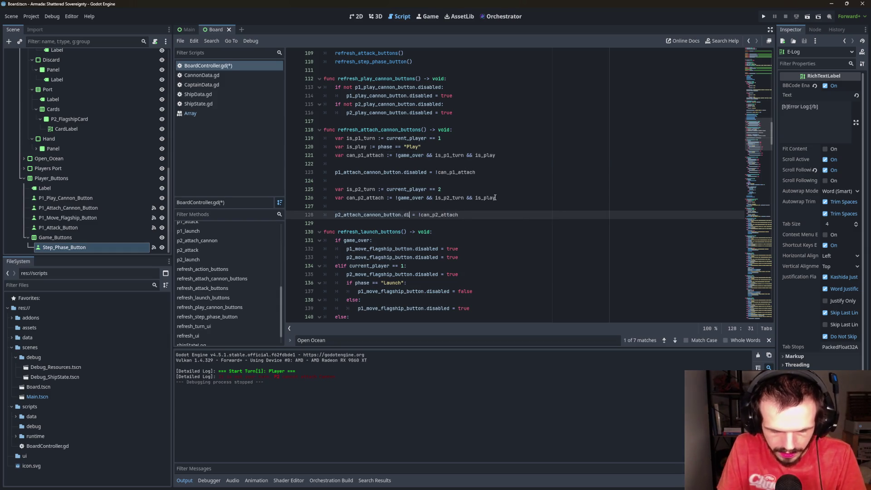
{"action": "left_click", "coordinate": [512, 172]}
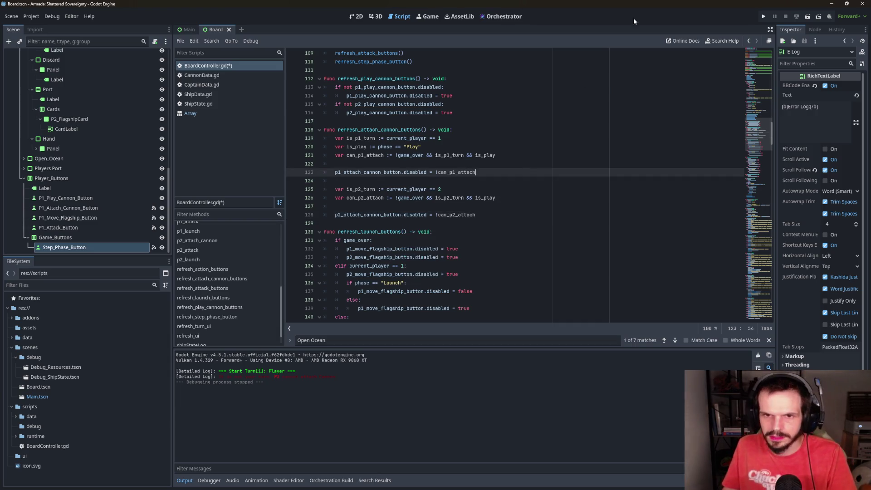
{"action": "key", "text": "F5"}
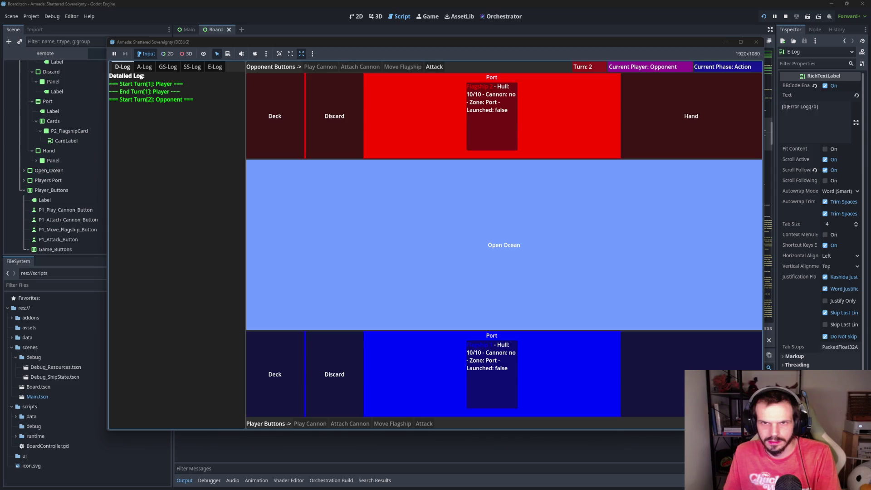
{"action": "left_click", "coordinate": [756, 42]}
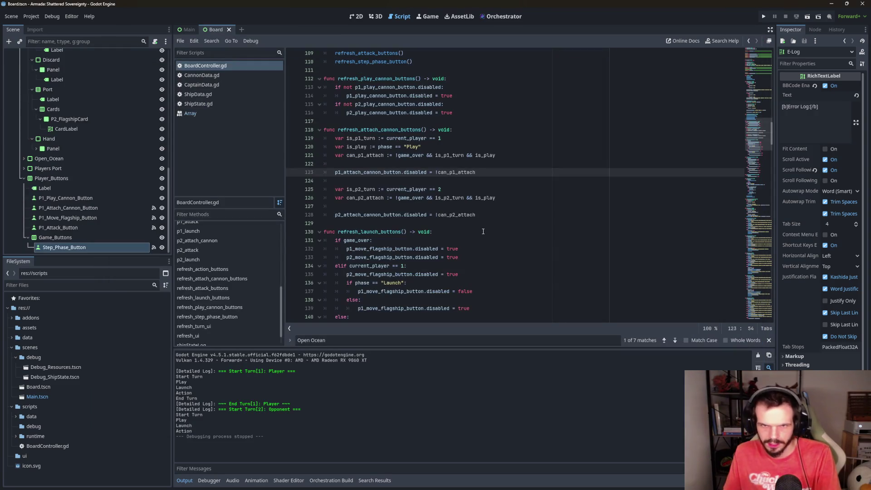
{"action": "scroll", "coordinate": [522, 199], "scroll_direction": "down", "scroll_amount": 2}
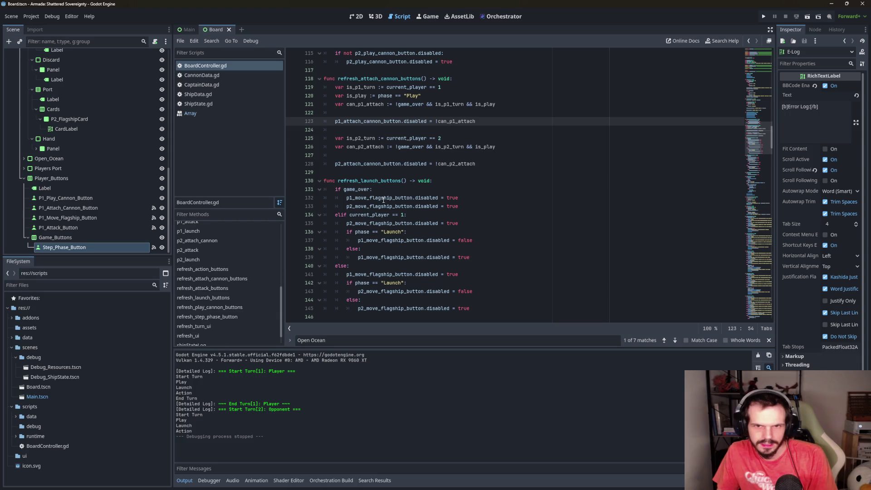
{"action": "left_click", "coordinate": [411, 223]}
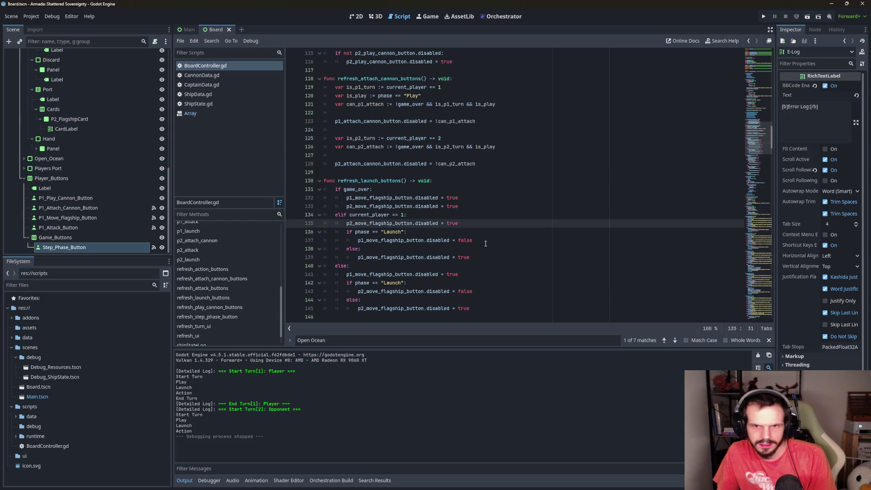
{"action": "left_click", "coordinate": [387, 232]}
{"action": "left_click", "coordinate": [438, 240]}
{"action": "key", "text": "Down"}
{"action": "key", "text": "Down"}
{"action": "key", "text": "Up"}
{"action": "key", "text": "Up"}
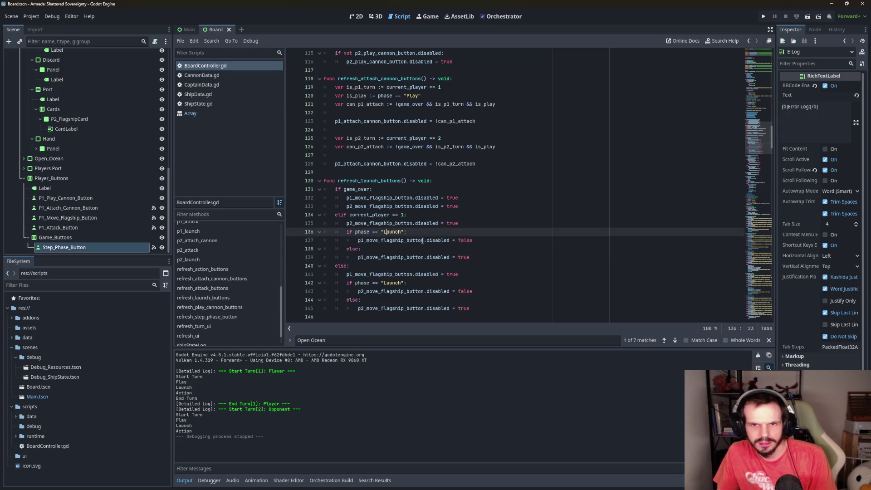
{"action": "left_click", "coordinate": [413, 257]}
{"action": "scroll", "coordinate": [425, 234], "scroll_direction": "down", "scroll_amount": 3}
{"action": "scroll", "coordinate": [425, 234], "scroll_direction": "up", "scroll_amount": 3}
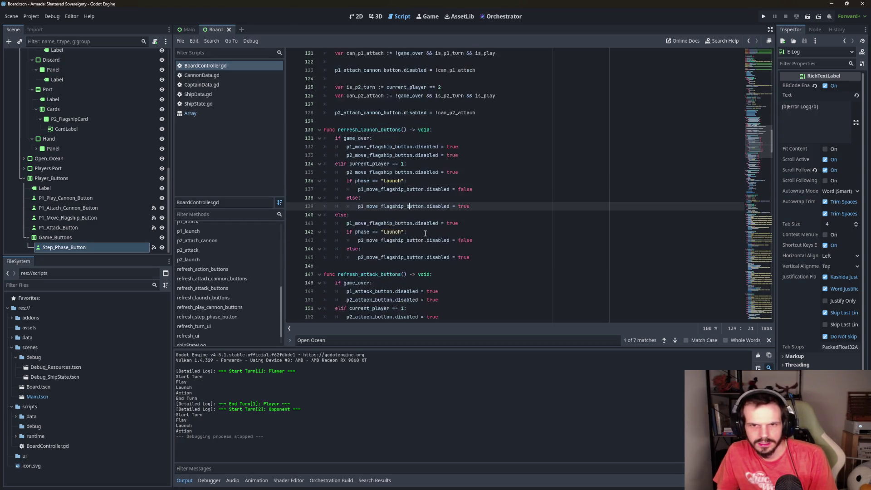
{"action": "scroll", "coordinate": [425, 234], "scroll_direction": "down", "scroll_amount": 1}
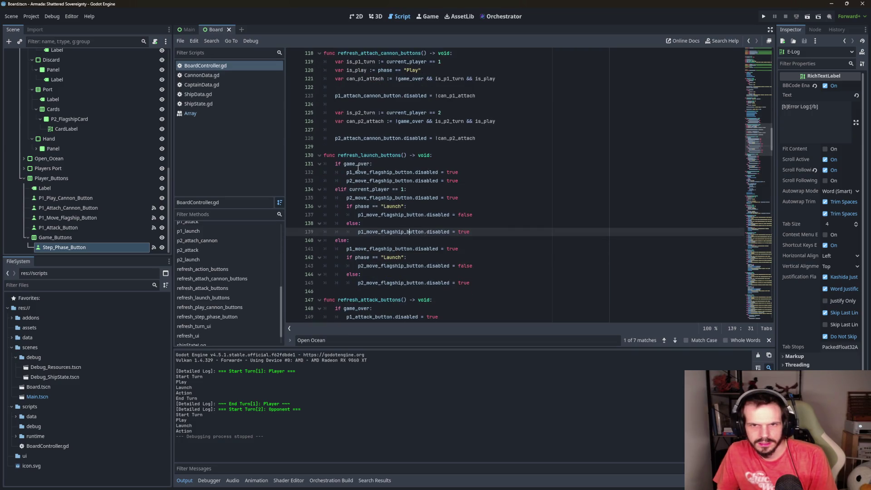
{"action": "left_click", "coordinate": [358, 163]}
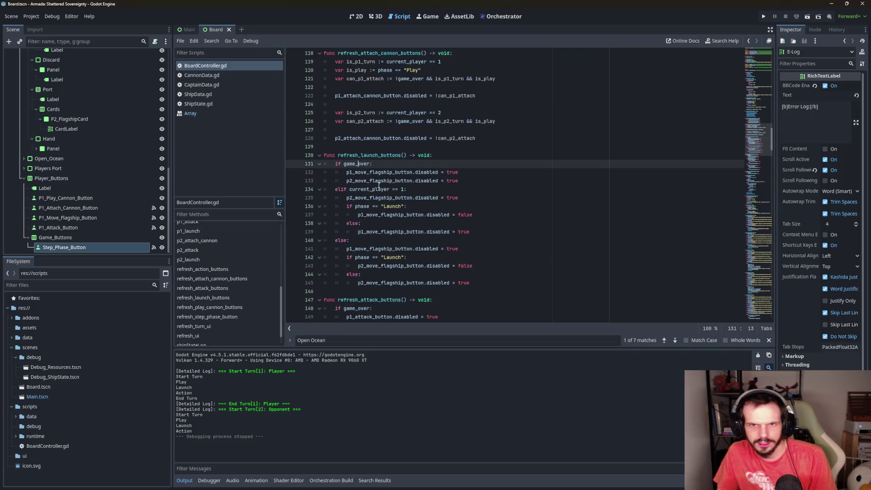
{"action": "scroll", "coordinate": [378, 182], "scroll_direction": "down", "scroll_amount": 1}
{"action": "scroll", "coordinate": [381, 178], "scroll_direction": "up", "scroll_amount": 1}
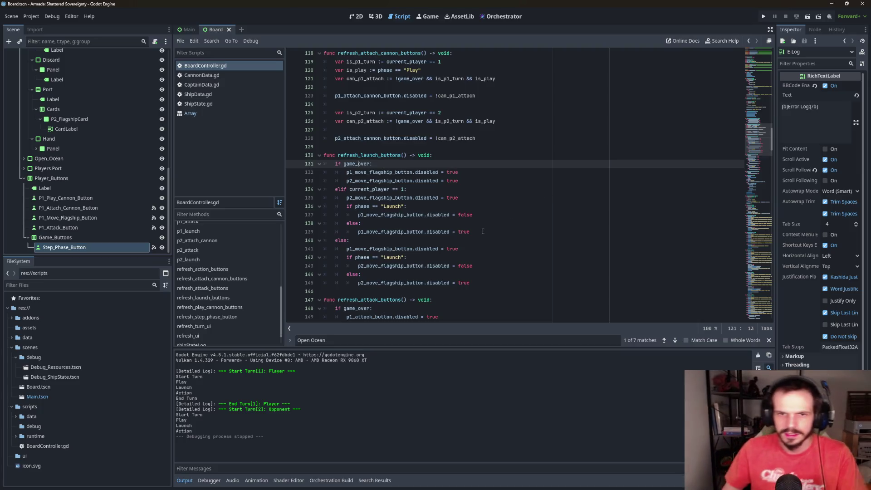
{"action": "key", "text": "Down"}
{"action": "key", "text": "Down"}
{"action": "key", "text": "Down"}
{"action": "key", "text": "End"}
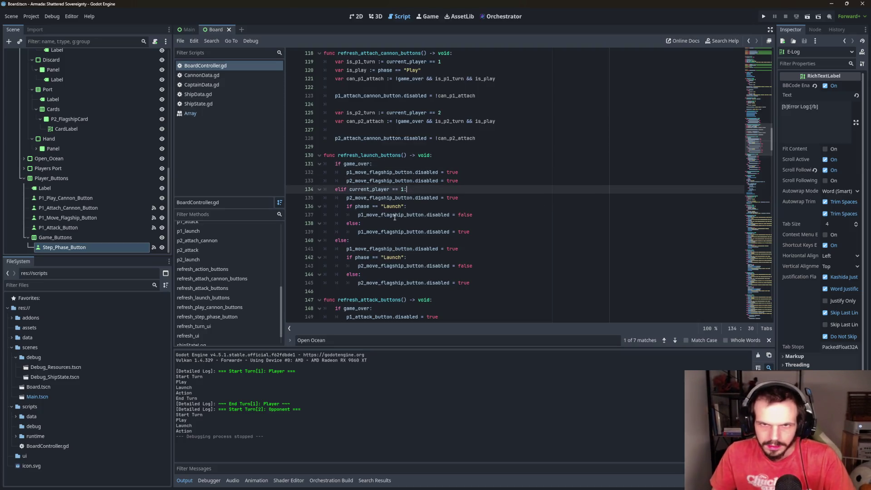
{"action": "left_click", "coordinate": [366, 164]}
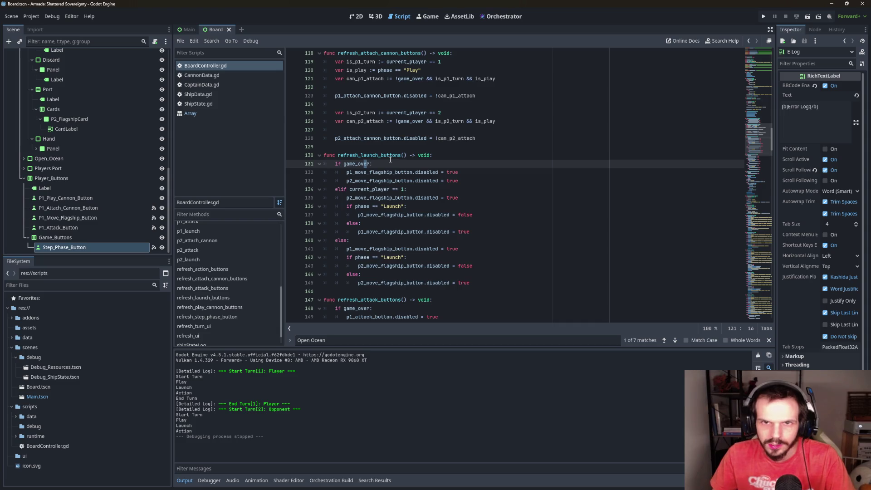
{"action": "left_click", "coordinate": [387, 207]}
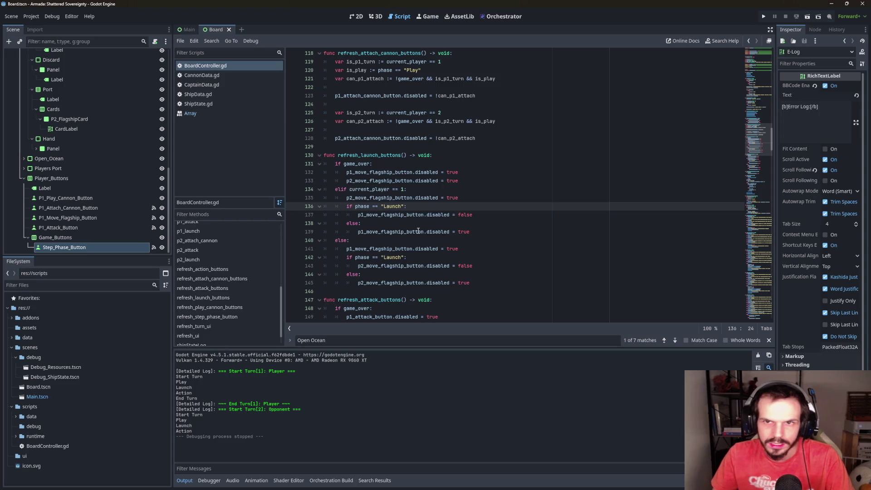
{"action": "scroll", "coordinate": [417, 227], "scroll_direction": "up", "scroll_amount": 3}
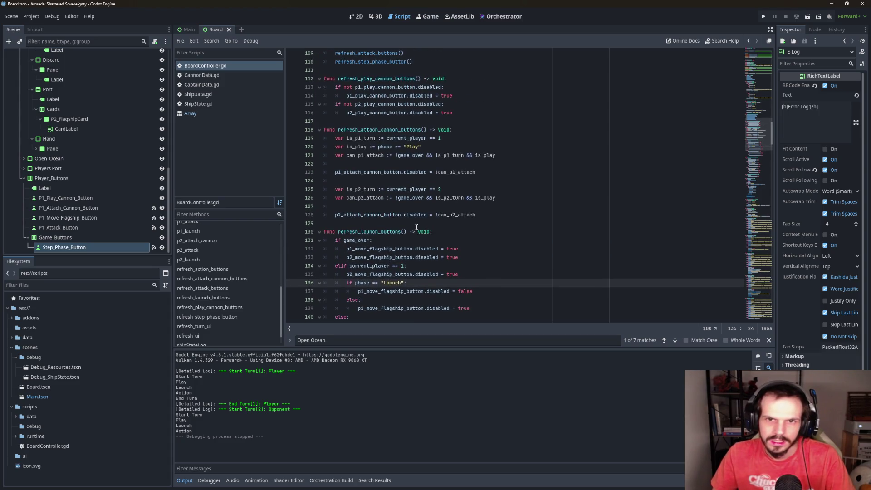
{"action": "scroll", "coordinate": [417, 227], "scroll_direction": "down", "scroll_amount": 3}
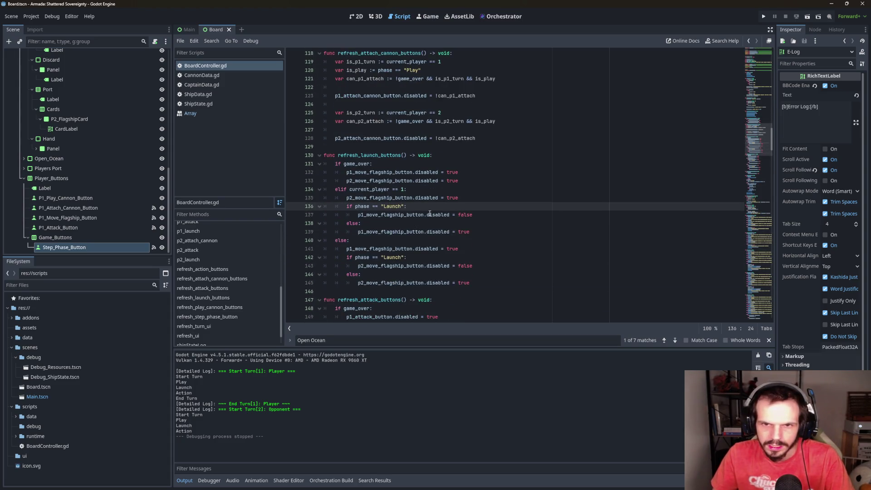
{"action": "scroll", "coordinate": [430, 205], "scroll_direction": "down", "scroll_amount": 1}
{"action": "scroll", "coordinate": [430, 204], "scroll_direction": "up", "scroll_amount": 1}
{"action": "mouse_move", "coordinate": [474, 285]}
{"action": "left_mouse_down"}
{"action": "mouse_move", "coordinate": [327, 195]}
{"action": "mouse_move", "coordinate": [248, 162]}
{"action": "left_mouse_up"}
Replace the old refresh_launch_buttons body with the copied attach-cannon code
{"action": "key", "text": "BackSpace"}
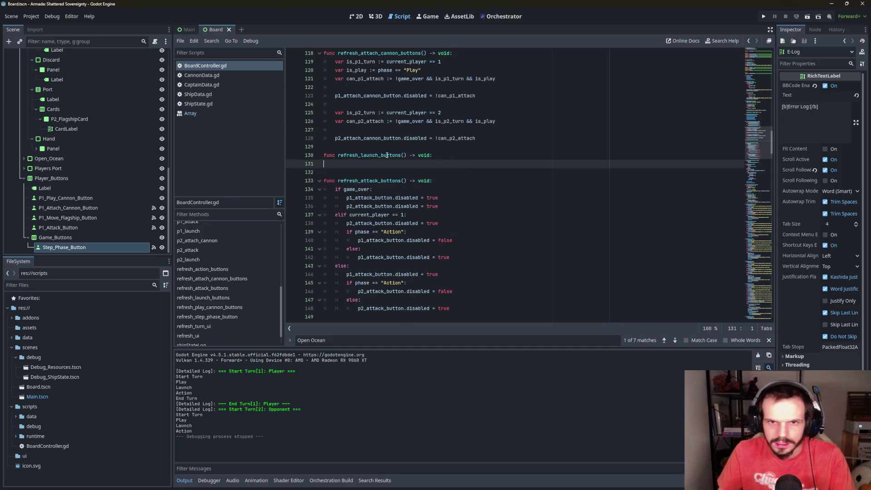
{"action": "scroll", "coordinate": [409, 199], "scroll_direction": "up", "scroll_amount": 2}
{"action": "mouse_move", "coordinate": [477, 189]}
{"action": "left_mouse_down"}
{"action": "mouse_move", "coordinate": [333, 187]}
{"action": "mouse_move", "coordinate": [343, 167]}
{"action": "mouse_move", "coordinate": [335, 114]}
{"action": "left_mouse_up"}
{"action": "key", "text": "ctrl+c"}
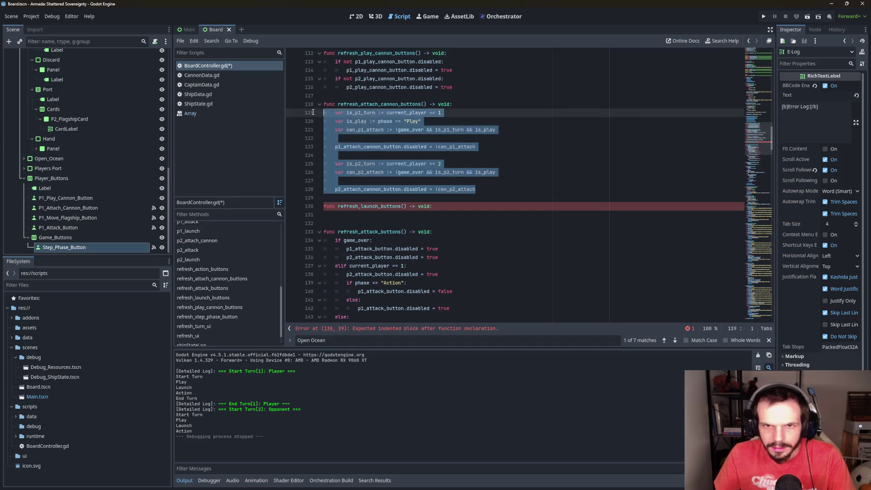
{"action": "left_click", "coordinate": [335, 214]}
{"action": "key", "text": "ctrl+v"}
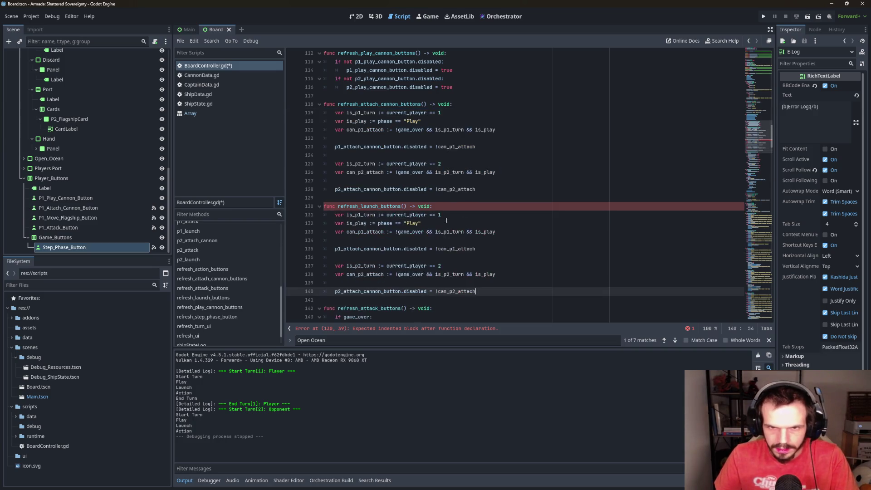
Rename is_play to is_launch and change the "Play" phase check to "Launch"
{"action": "left_click", "coordinate": [358, 215]}
{"action": "left_click", "coordinate": [368, 224]}
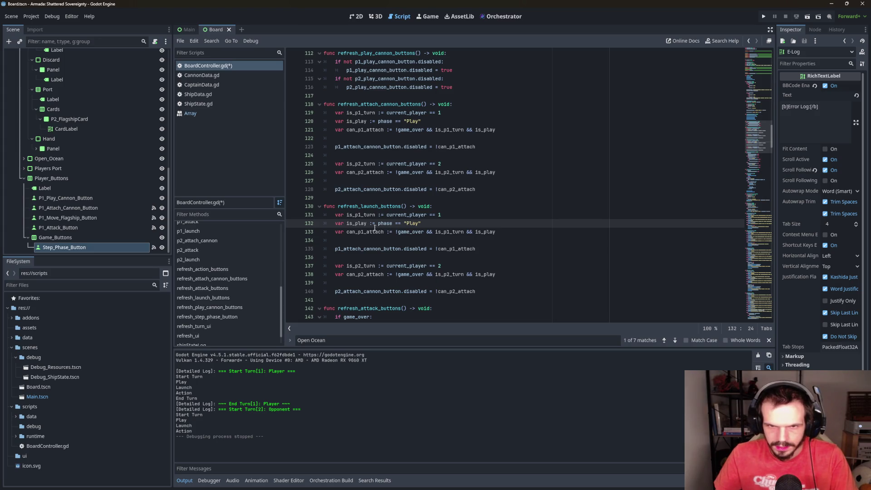
{"action": "left_click_drag", "start_coordinate": [367, 224], "coordinate": [356, 222]}
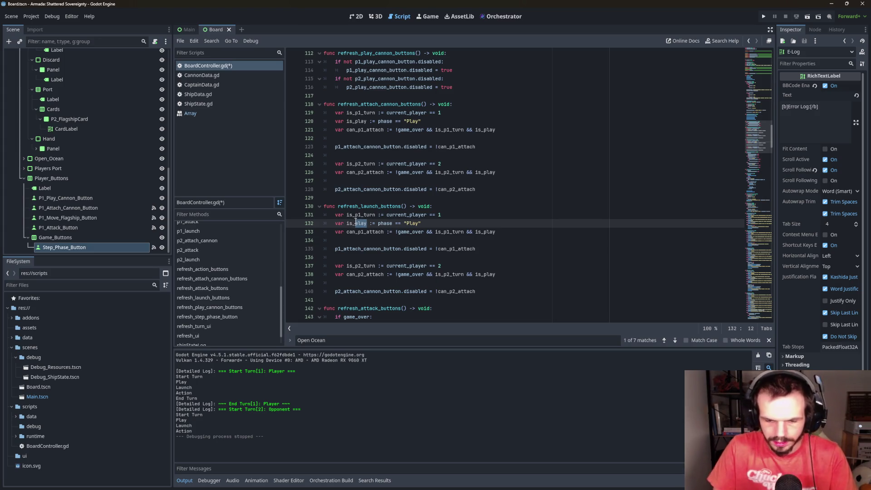
{"action": "type", "text": "launch"}
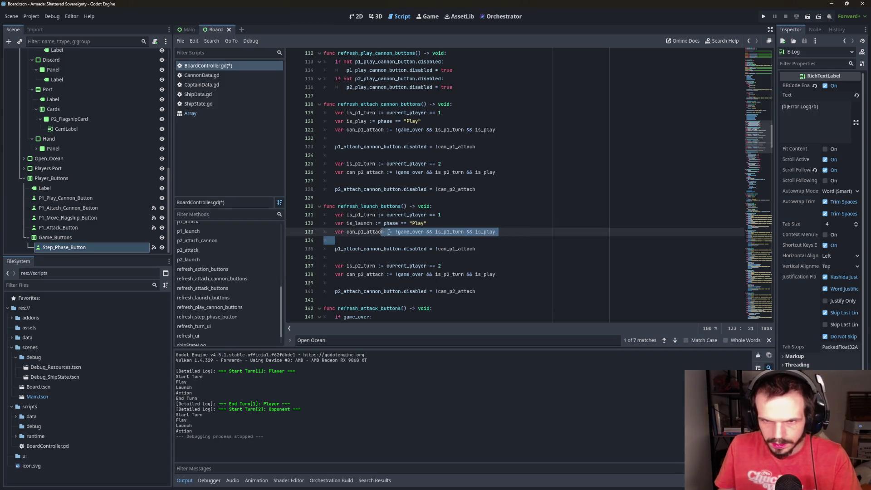
{"action": "left_click_drag", "start_coordinate": [424, 223], "coordinate": [413, 223]}
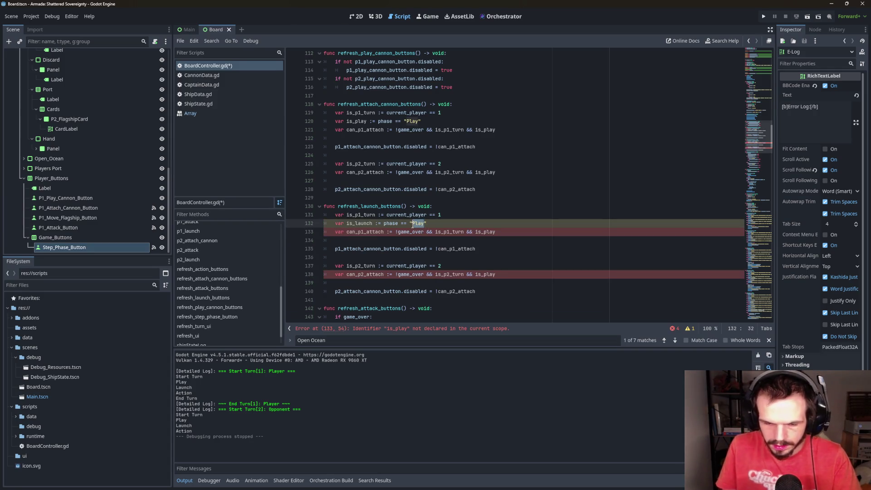
{"action": "type", "text": "Launch"}
{"action": "left_click", "coordinate": [376, 232]}
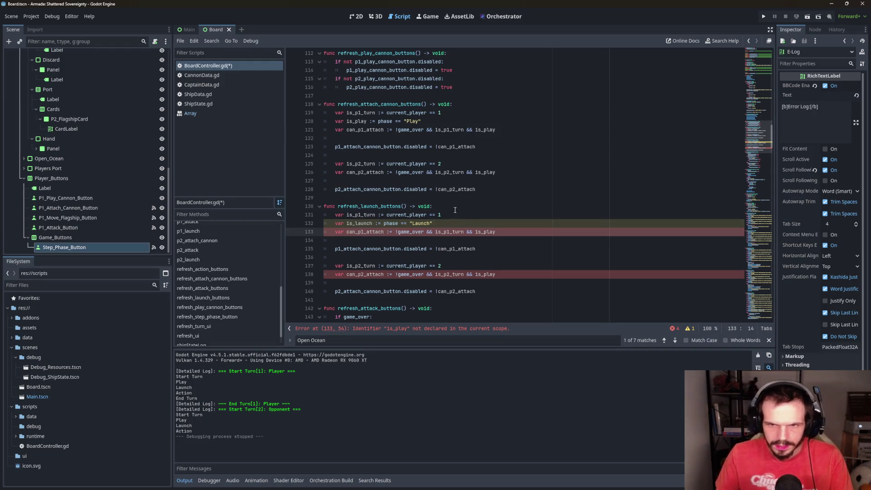
{"action": "left_click_drag", "start_coordinate": [496, 232], "coordinate": [484, 232]}
{"action": "type", "text": "launch"}
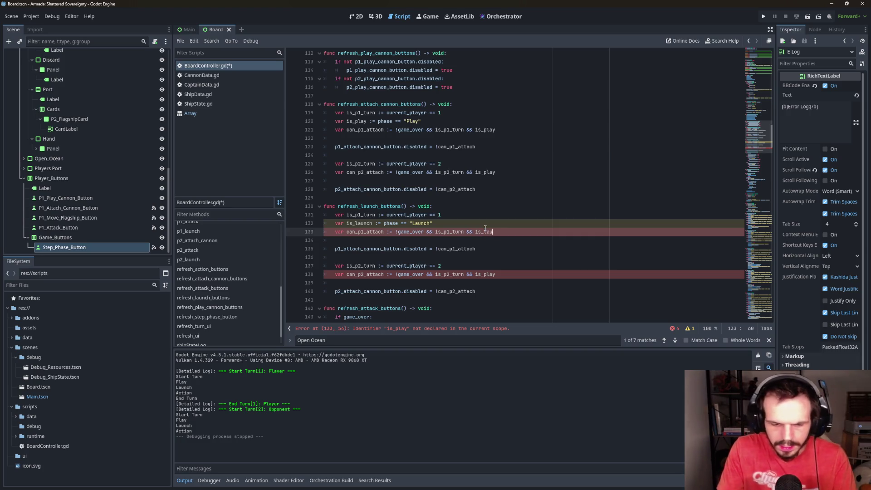
Replace p1_attach_cannon_button with p1_move_flagship_button using autocomplete
{"action": "left_click", "coordinate": [443, 249]}
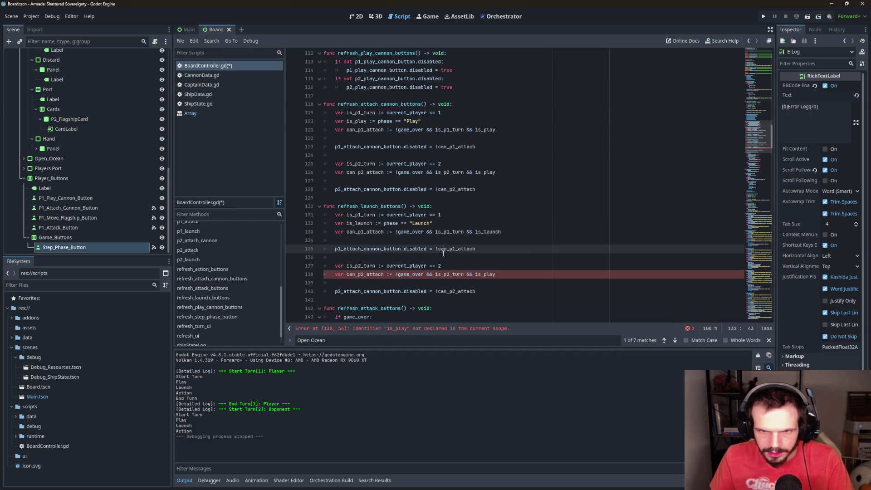
{"action": "key", "text": "Down"}
{"action": "scroll", "coordinate": [411, 254], "scroll_direction": "down", "scroll_amount": 1}
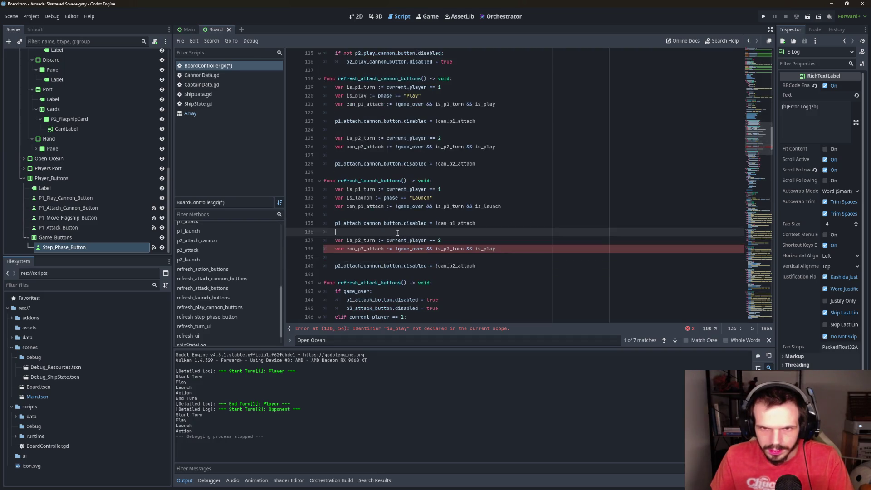
{"action": "double_click", "coordinate": [359, 224]}
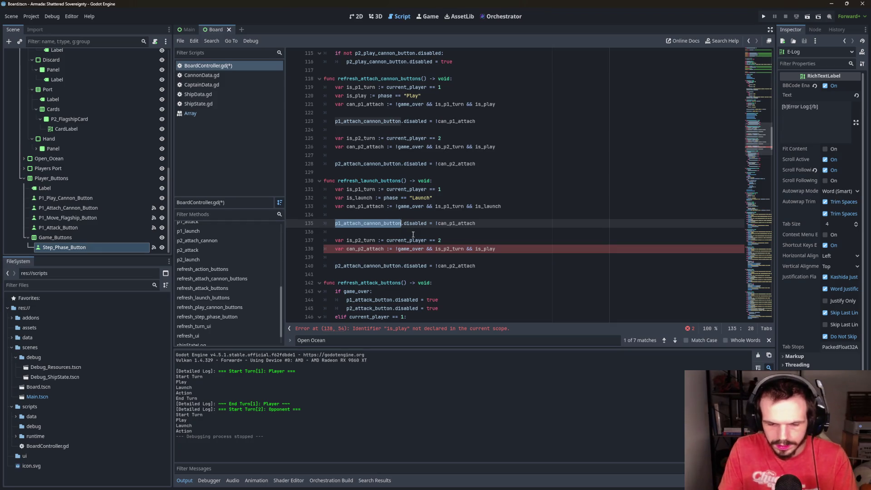
{"action": "type", "text": "p1_"}
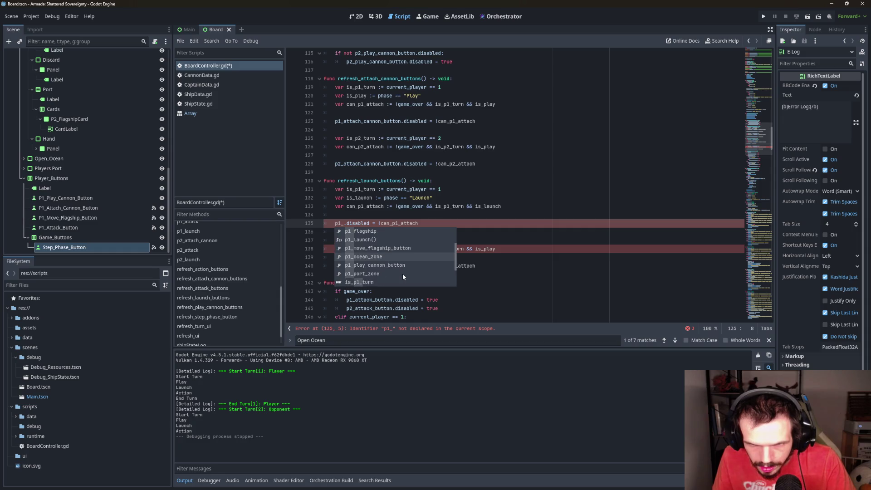
{"action": "scroll", "coordinate": [421, 252], "scroll_direction": "down", "scroll_amount": 2}
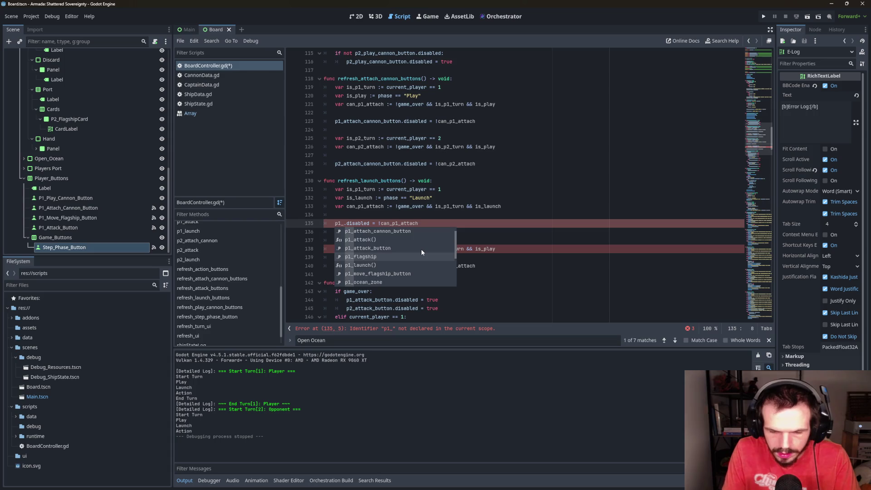
{"action": "type", "text": "l"}
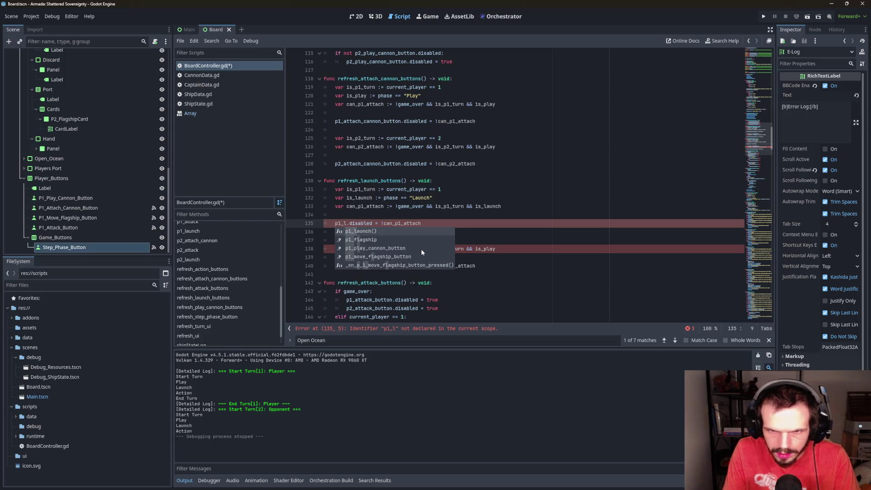
{"action": "left_click", "coordinate": [397, 256]}
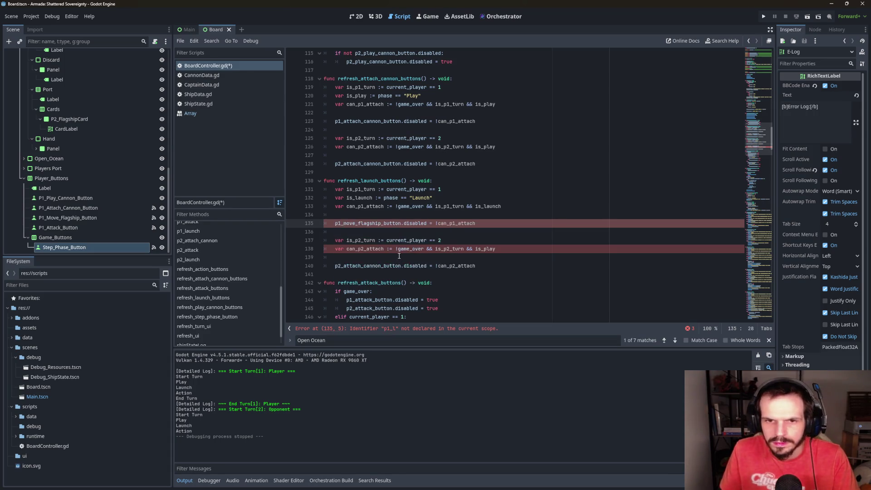
{"action": "left_click", "coordinate": [459, 232]}
Make the p2 condition use is_launch and swap in p2_move_flagship_button
{"action": "scroll", "coordinate": [459, 244], "scroll_direction": "down", "scroll_amount": 1}
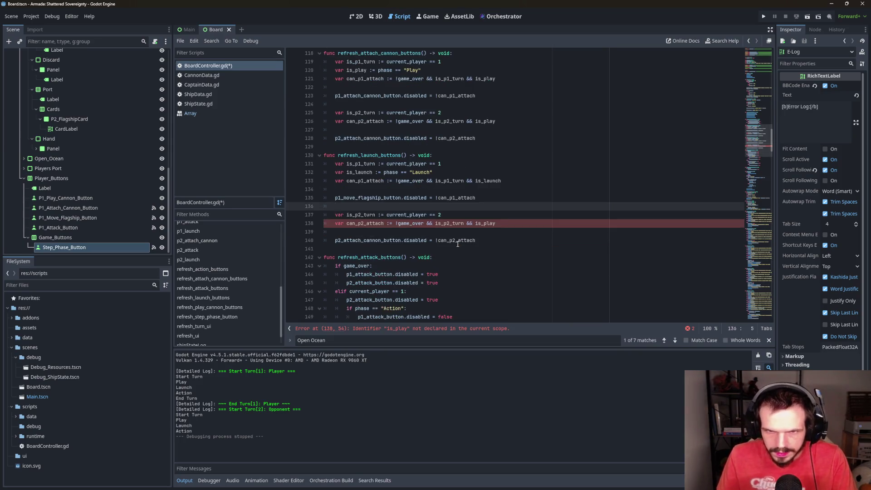
{"action": "left_click", "coordinate": [498, 225]}
{"action": "double_click", "coordinate": [485, 224]}
{"action": "type", "text": "is"}
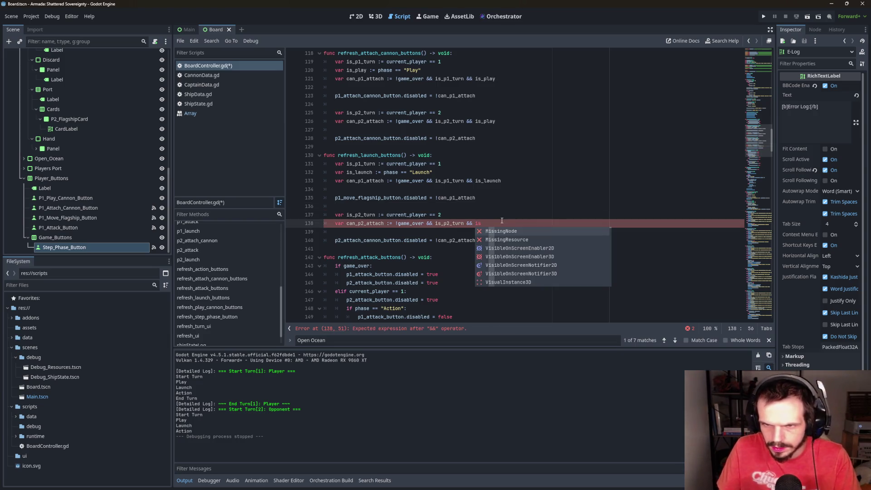
{"action": "type", "text": "_"}
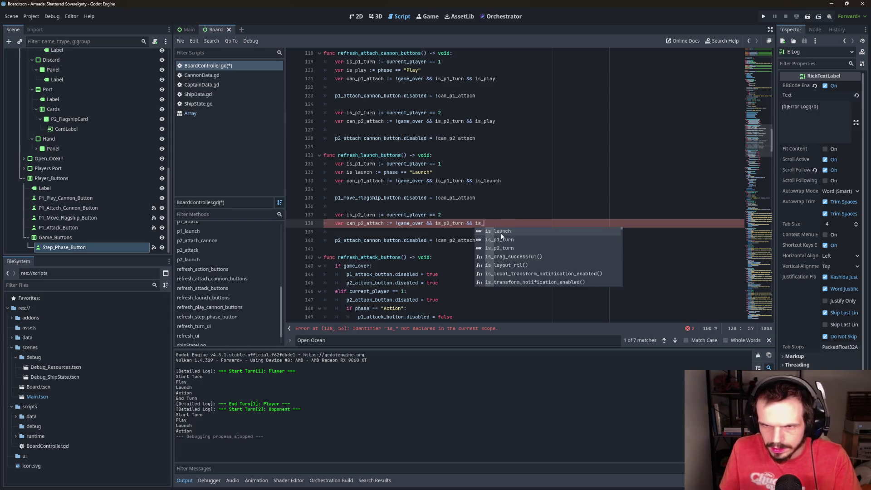
{"action": "left_click", "coordinate": [501, 232]}
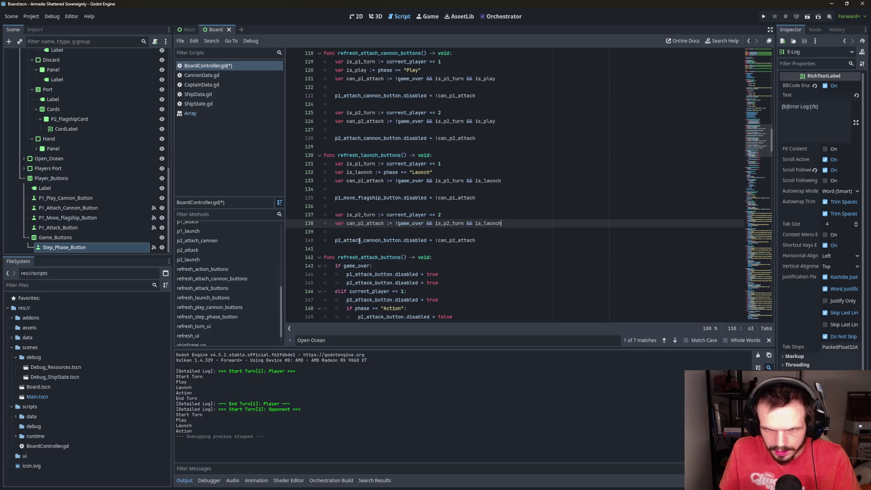
{"action": "double_click", "coordinate": [369, 241]}
{"action": "type", "text": "p2_m"}
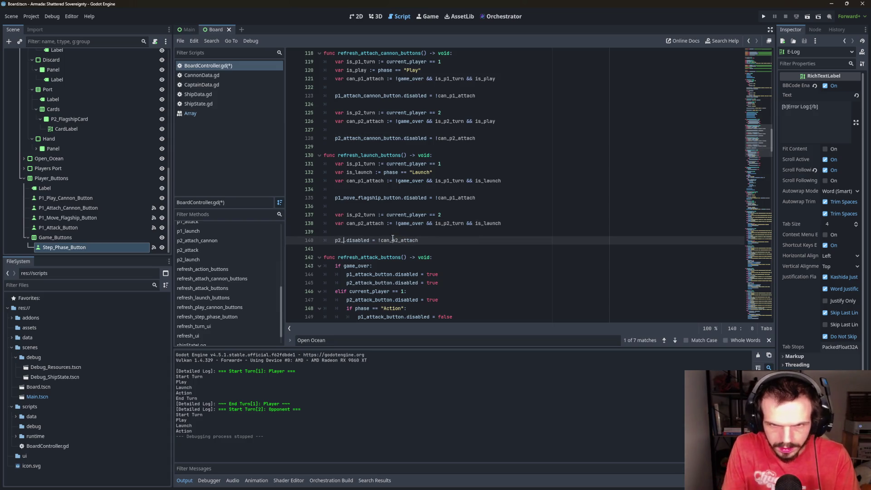
{"action": "left_click", "coordinate": [399, 249]}
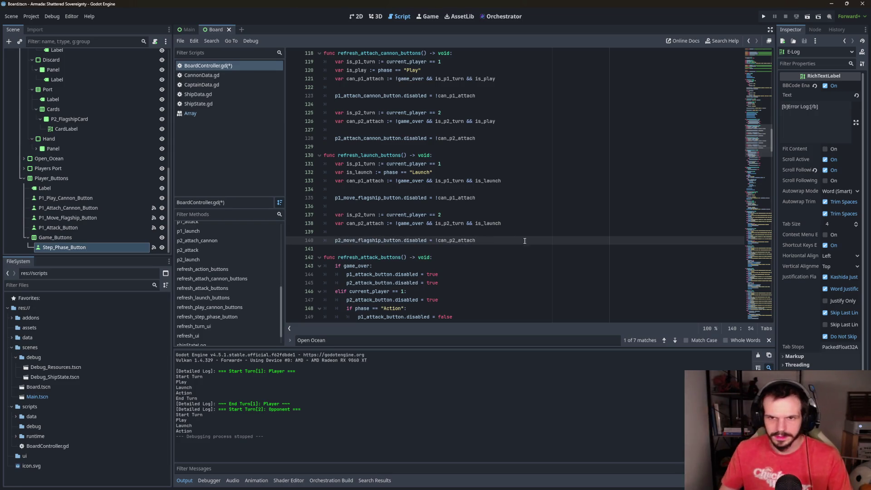
Run the project to test the launch-button changes
{"action": "scroll", "coordinate": [542, 228], "scroll_direction": "down", "scroll_amount": 1}
{"action": "left_click", "coordinate": [536, 137]}
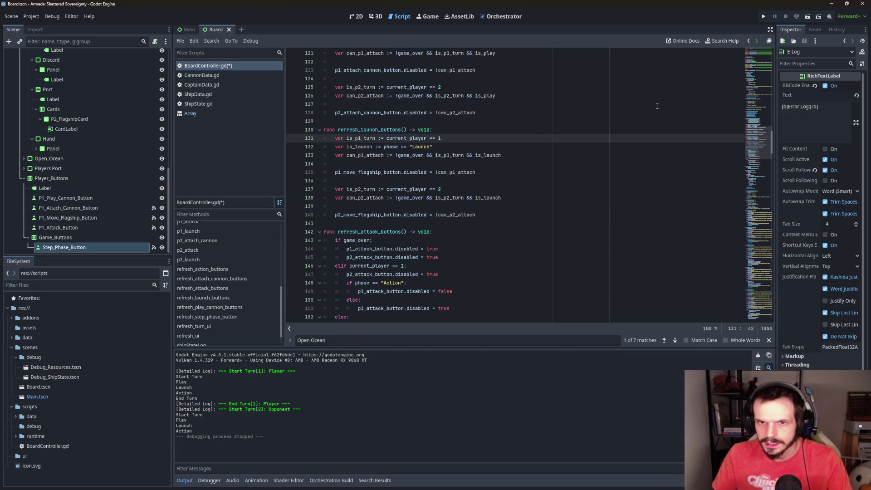
{"action": "left_click", "coordinate": [763, 17]}
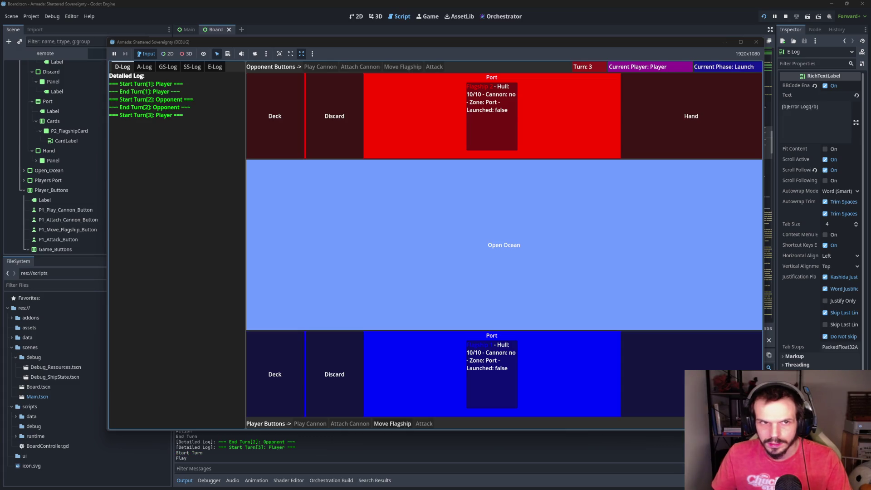
Stop the test run once it reaches Turn 3's End Turn phase
{"action": "left_click", "coordinate": [757, 42]}
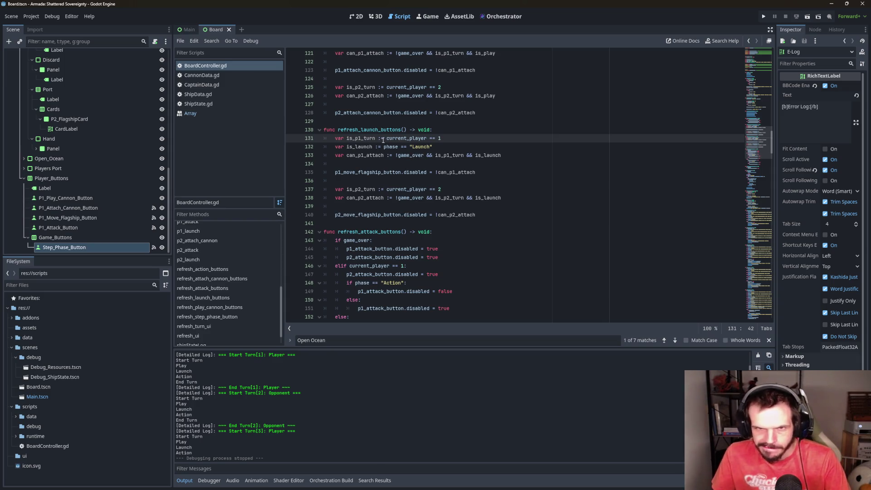
Replace the old refresh_attack_buttons body with the copied launch-button logic
{"action": "scroll", "coordinate": [449, 182], "scroll_direction": "down", "scroll_amount": 4}
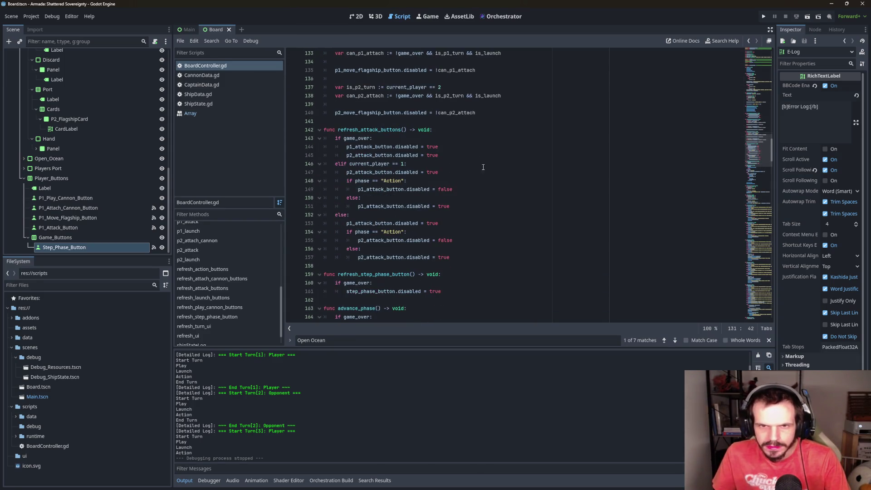
{"action": "left_click", "coordinate": [401, 181]}
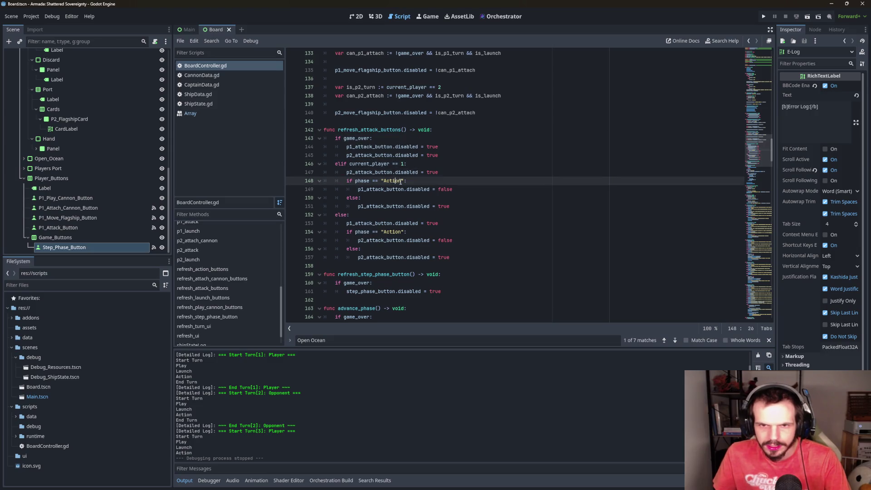
{"action": "left_click", "coordinate": [413, 206]}
{"action": "key", "text": "Down"}
{"action": "key", "text": "Down"}
{"action": "key", "text": "Down"}
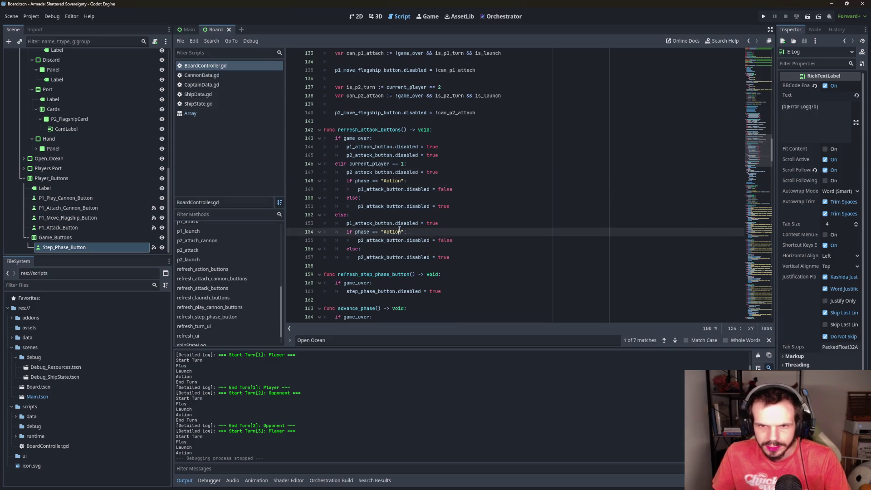
{"action": "key", "text": "Left"}
{"action": "key", "text": "Left"}
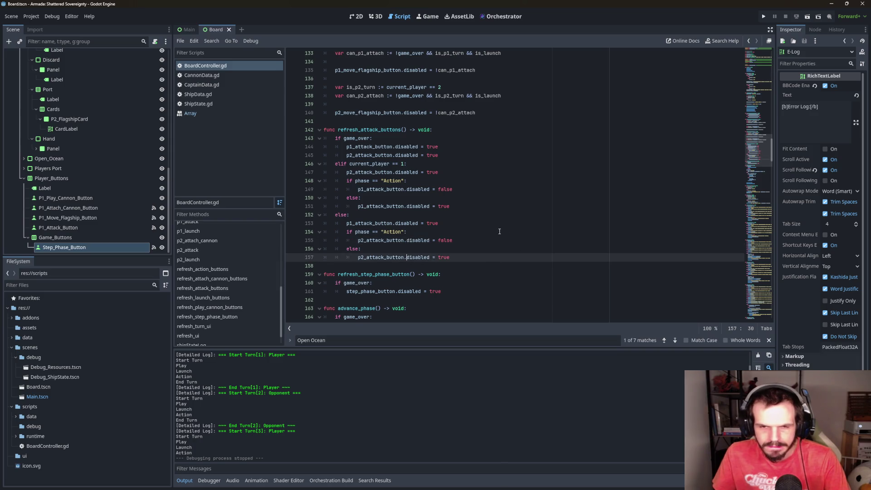
{"action": "scroll", "coordinate": [499, 232], "scroll_direction": "down", "scroll_amount": 1}
{"action": "scroll", "coordinate": [500, 231], "scroll_direction": "down", "scroll_amount": 1}
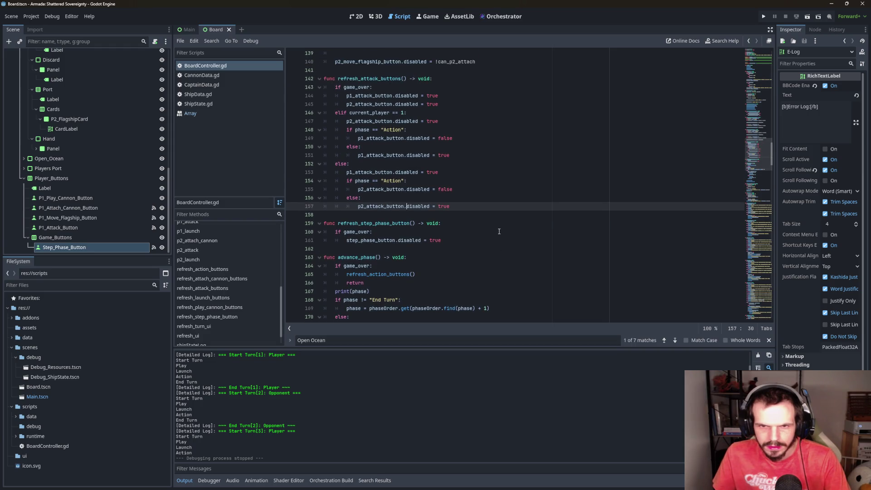
{"action": "scroll", "coordinate": [498, 231], "scroll_direction": "up", "scroll_amount": 1}
{"action": "scroll", "coordinate": [498, 230], "scroll_direction": "down", "scroll_amount": 1}
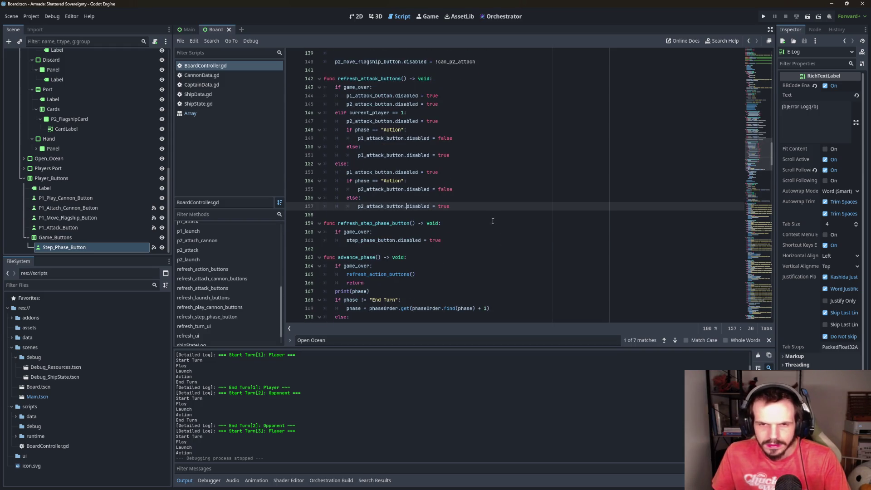
{"action": "scroll", "coordinate": [480, 208], "scroll_direction": "up", "scroll_amount": 3}
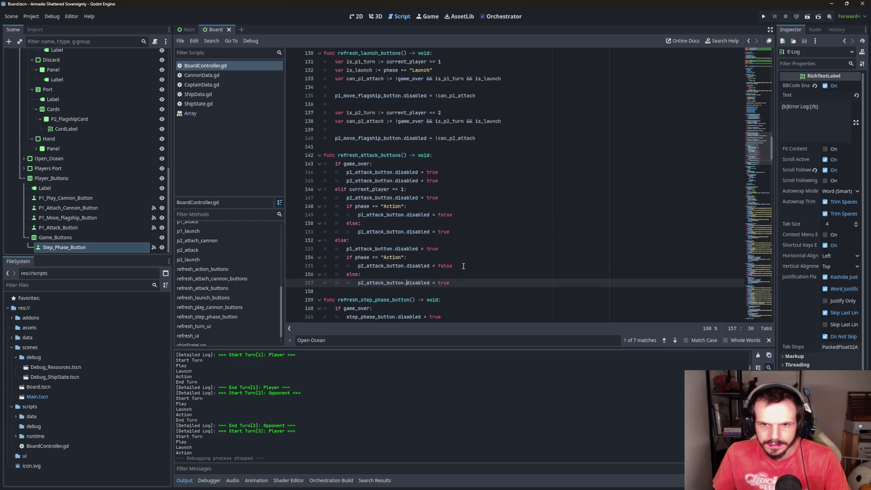
{"action": "scroll", "coordinate": [453, 183], "scroll_direction": "up", "scroll_amount": 3}
{"action": "mouse_move", "coordinate": [477, 215]}
{"action": "left_mouse_down"}
{"action": "mouse_move", "coordinate": [345, 147]}
{"action": "mouse_move", "coordinate": [299, 136]}
{"action": "left_mouse_up"}
{"action": "key", "text": "ctrl+c"}
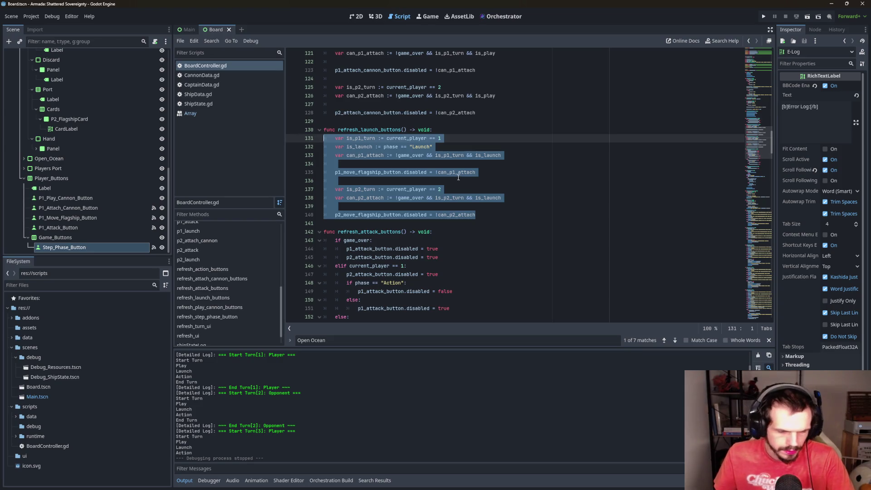
{"action": "scroll", "coordinate": [457, 178], "scroll_direction": "down", "scroll_amount": 3}
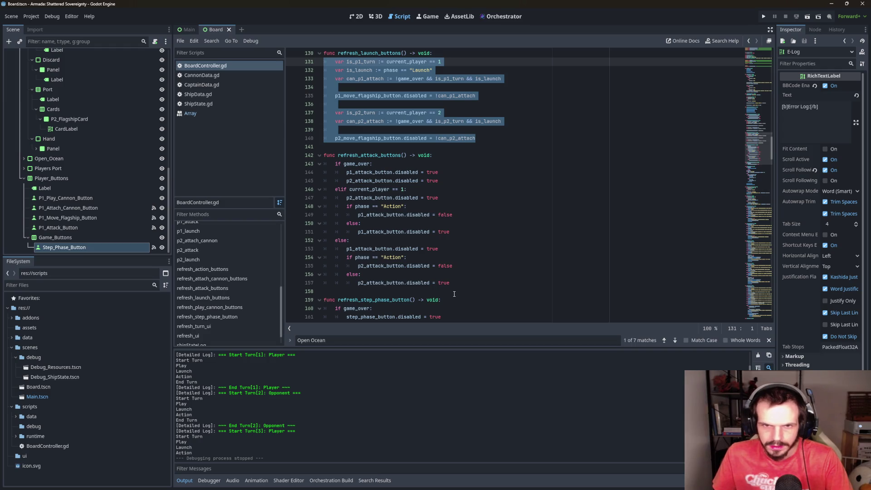
{"action": "mouse_move", "coordinate": [470, 282]}
{"action": "left_mouse_down"}
{"action": "mouse_move", "coordinate": [317, 257]}
{"action": "mouse_move", "coordinate": [292, 158]}
{"action": "mouse_move", "coordinate": [291, 171]}
{"action": "left_mouse_up"}
{"action": "key", "text": "ctrl+v"}
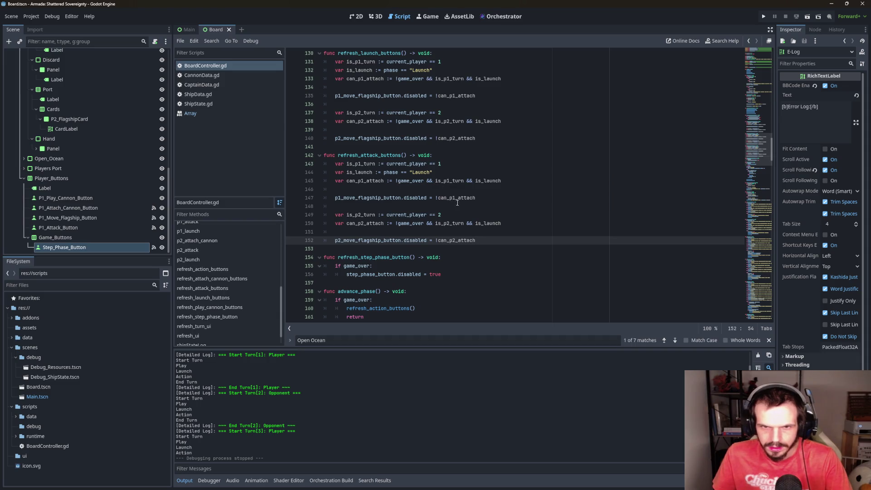
Rename is_launch to is_action and change the "Launch" phase check to "Action"
{"action": "scroll", "coordinate": [511, 213], "scroll_direction": "down", "scroll_amount": 1}
{"action": "left_click", "coordinate": [379, 141]}
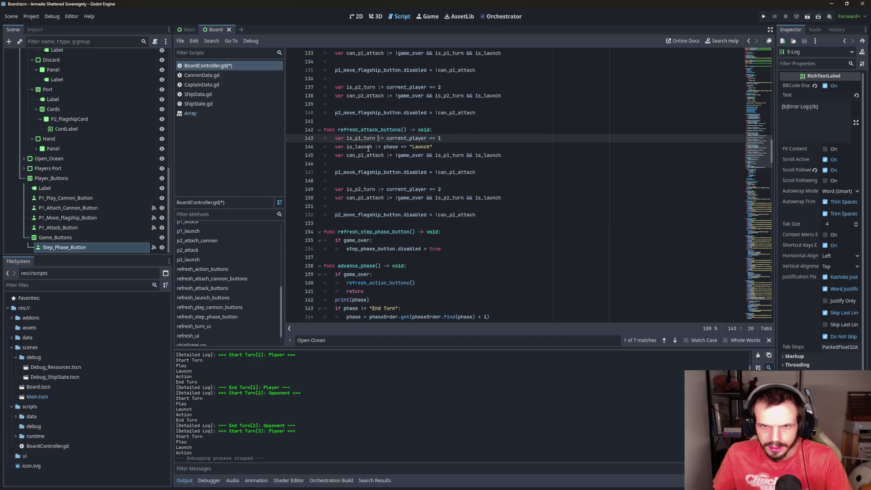
{"action": "double_click", "coordinate": [358, 146]}
{"action": "left_click", "coordinate": [356, 146]}
{"action": "left_click_drag", "start_coordinate": [356, 147], "coordinate": [372, 147]}
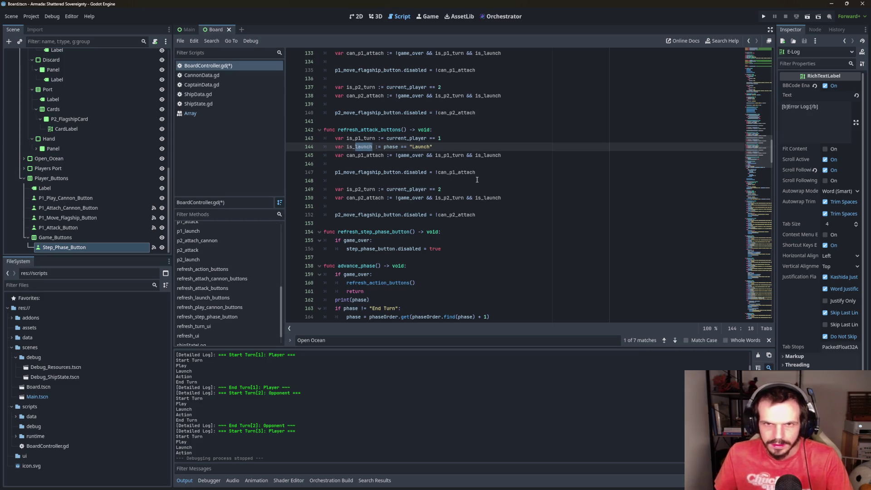
{"action": "scroll", "coordinate": [477, 179], "scroll_direction": "up", "scroll_amount": 2}
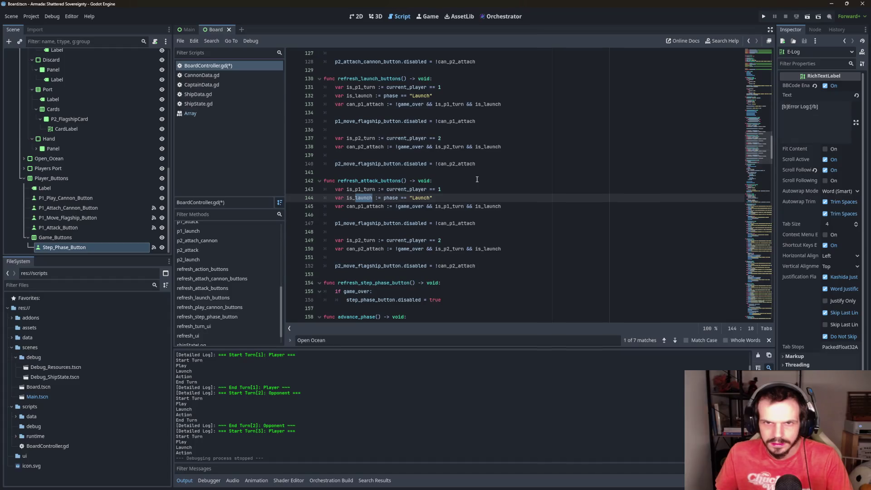
{"action": "scroll", "coordinate": [477, 179], "scroll_direction": "up", "scroll_amount": 18}
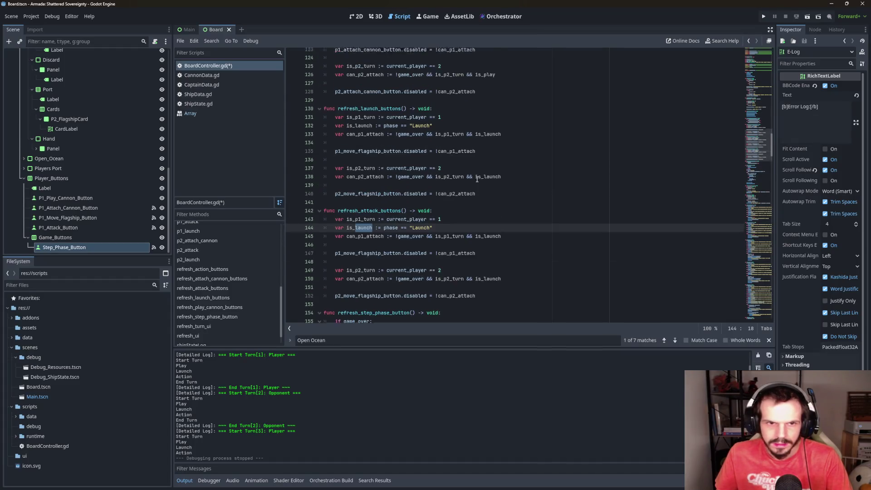
{"action": "scroll", "coordinate": [476, 178], "scroll_direction": "up", "scroll_amount": 10}
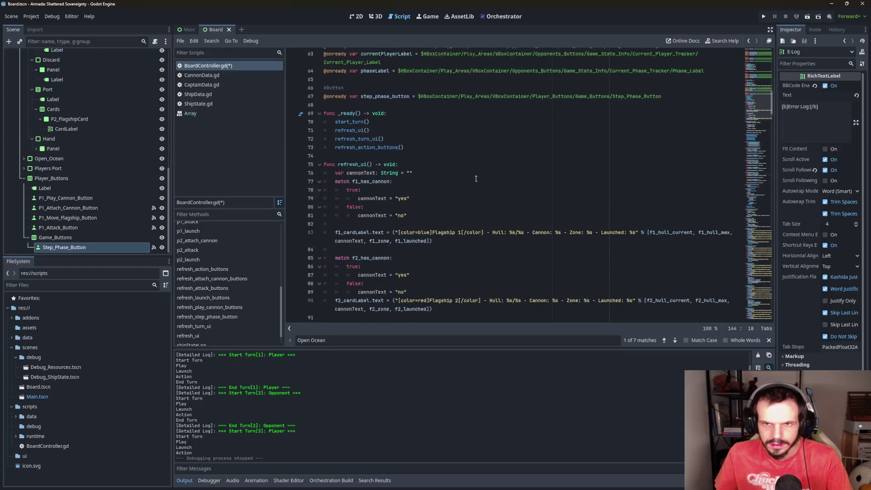
{"action": "scroll", "coordinate": [473, 177], "scroll_direction": "down", "scroll_amount": 20}
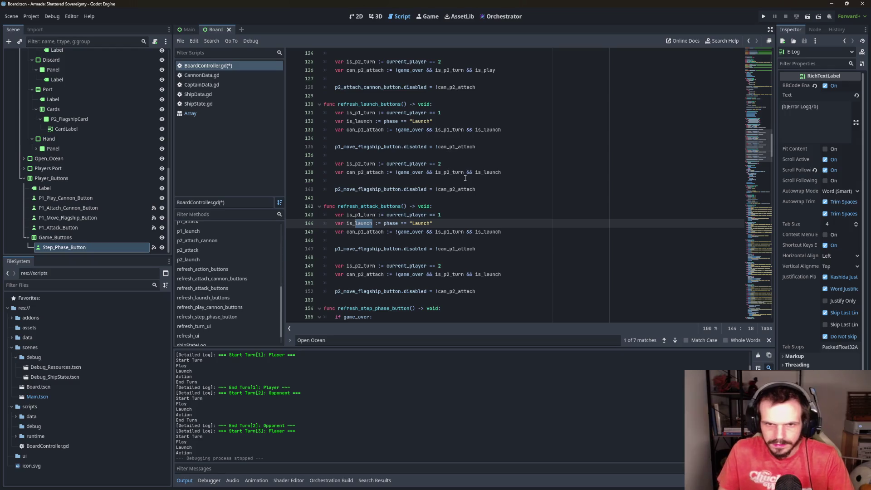
{"action": "type", "text": "action"}
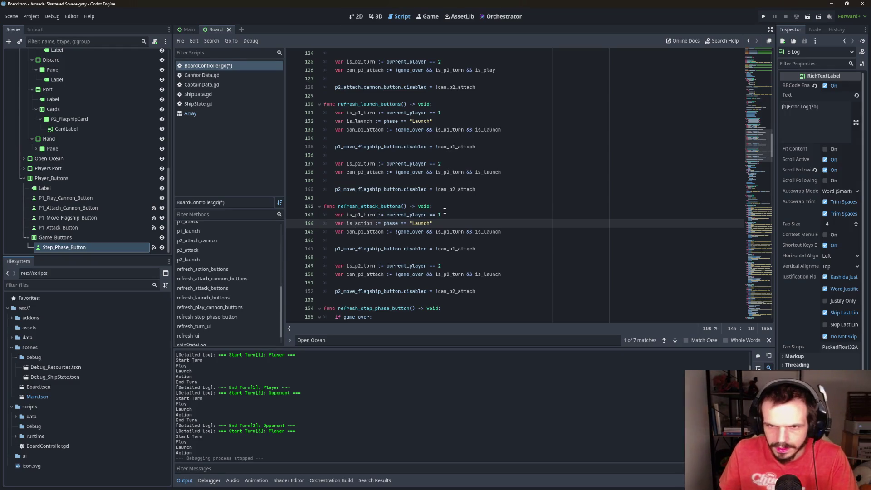
{"action": "double_click", "coordinate": [418, 223]}
{"action": "type", "text": "Action"}
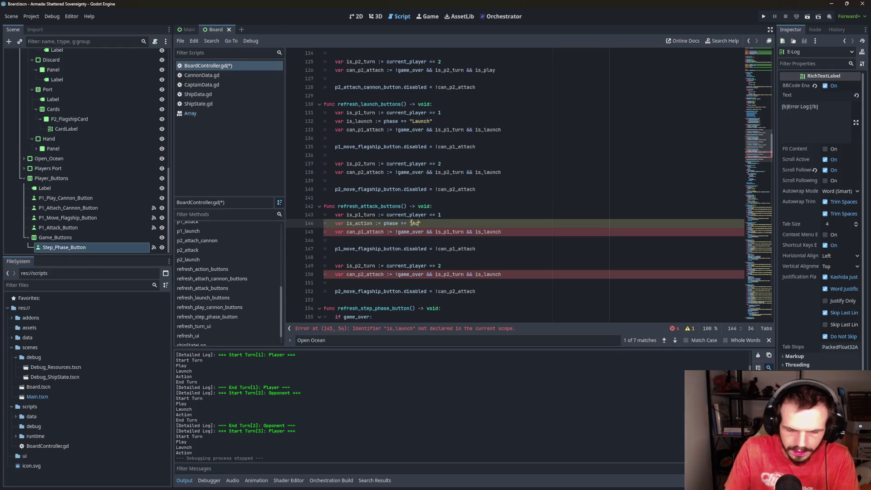
Update the can_p1_attach and can_p2_attach conditions to use is_action
{"action": "left_click", "coordinate": [407, 232]}
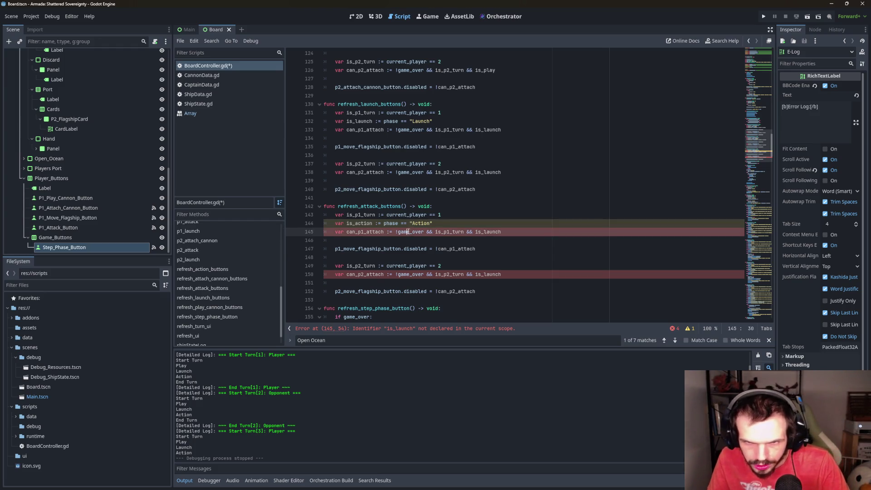
{"action": "double_click", "coordinate": [488, 232]}
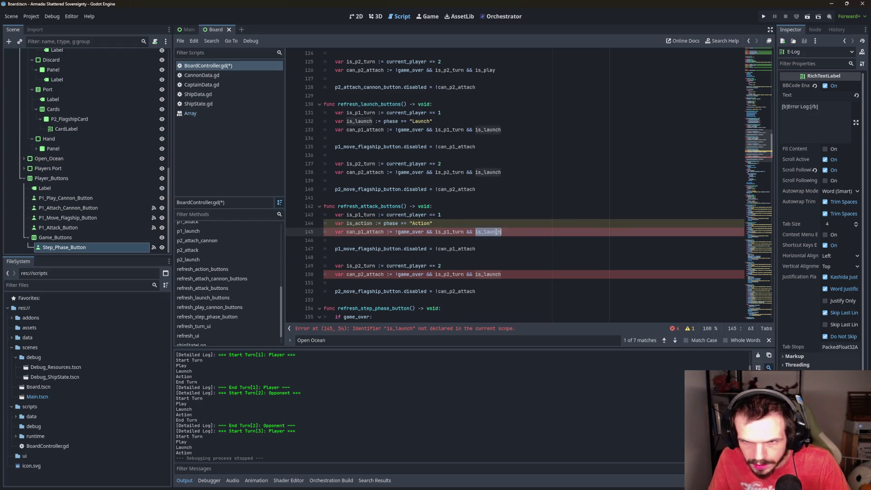
{"action": "type", "text": "is_"}
{"action": "key", "text": "Return"}
{"action": "left_click", "coordinate": [377, 274]}
{"action": "double_click", "coordinate": [493, 274]}
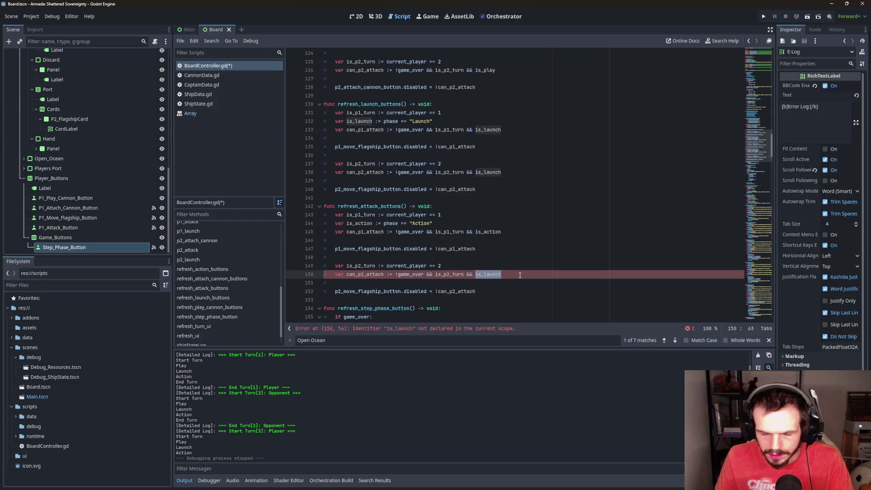
{"action": "type", "text": "is_ac"}
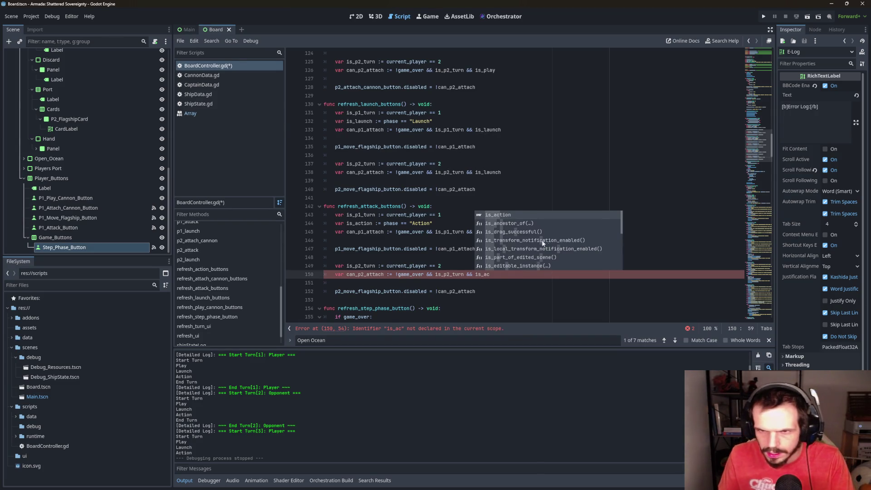
{"action": "left_click", "coordinate": [506, 216]}
Swap the flagship buttons for p1_attack_button and p2_attack_button
{"action": "left_click", "coordinate": [407, 223]}
{"action": "scroll", "coordinate": [429, 249], "scroll_direction": "down", "scroll_amount": 1}
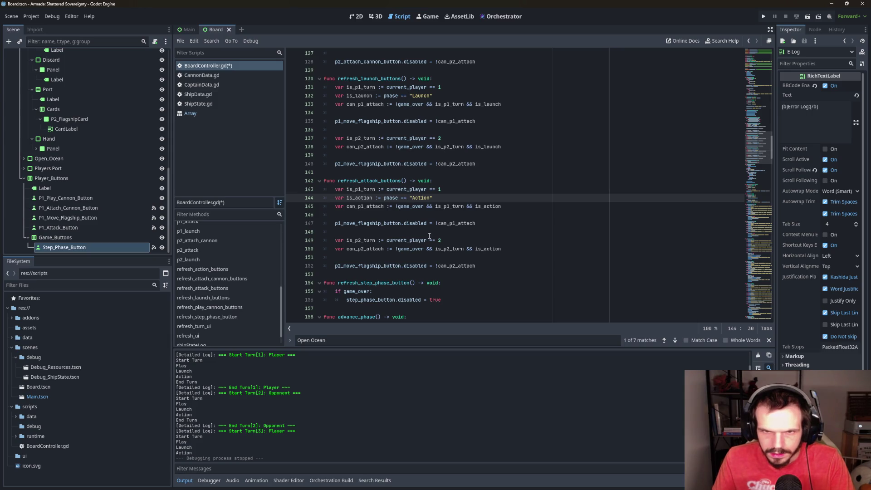
{"action": "double_click", "coordinate": [346, 223]}
{"action": "type", "text": "p1_a"}
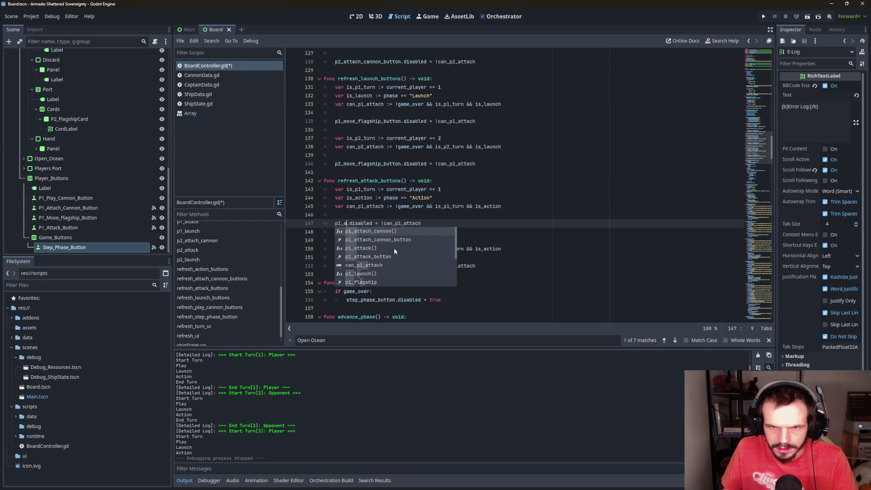
{"action": "left_click", "coordinate": [366, 257]}
{"action": "left_click", "coordinate": [353, 266]}
{"action": "double_click", "coordinate": [352, 266]}
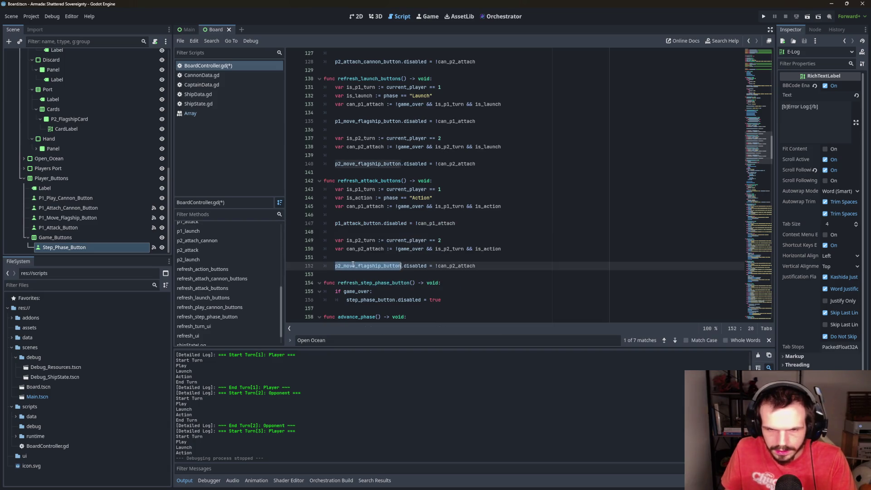
{"action": "type", "text": "p2_att"}
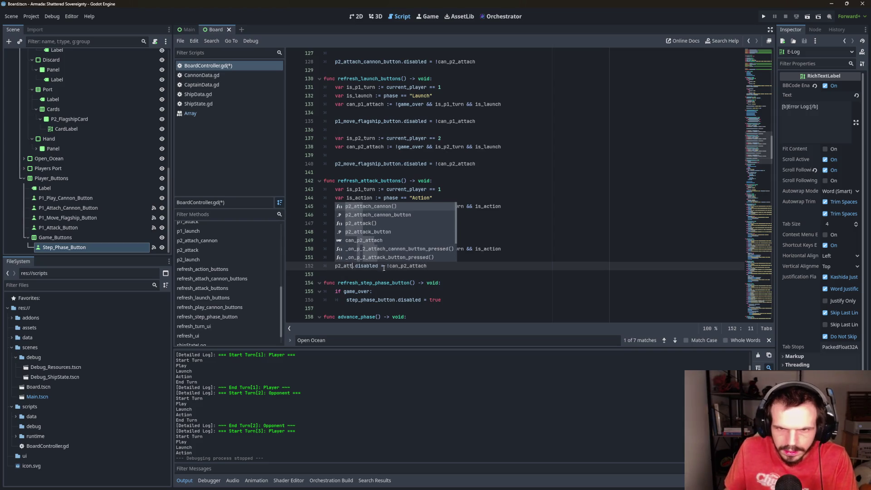
{"action": "left_click", "coordinate": [366, 231]}
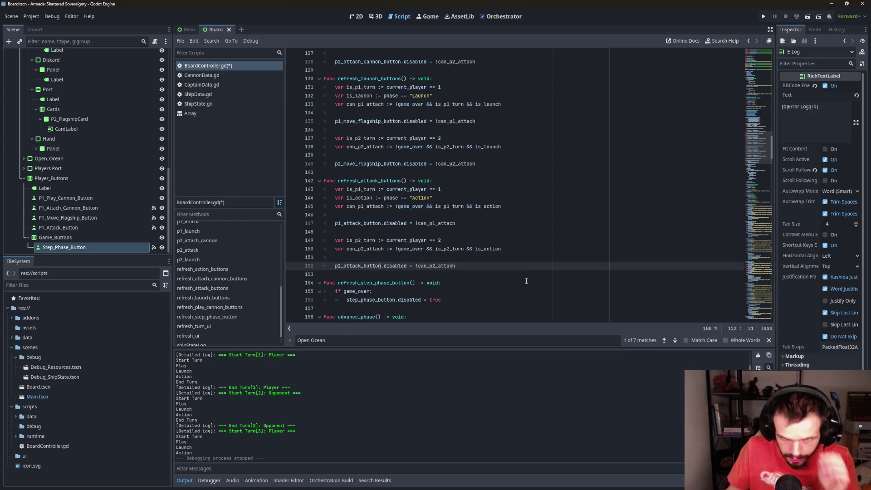
{"action": "left_click", "coordinate": [459, 284]}
{"action": "scroll", "coordinate": [460, 285], "scroll_direction": "down", "scroll_amount": 3}
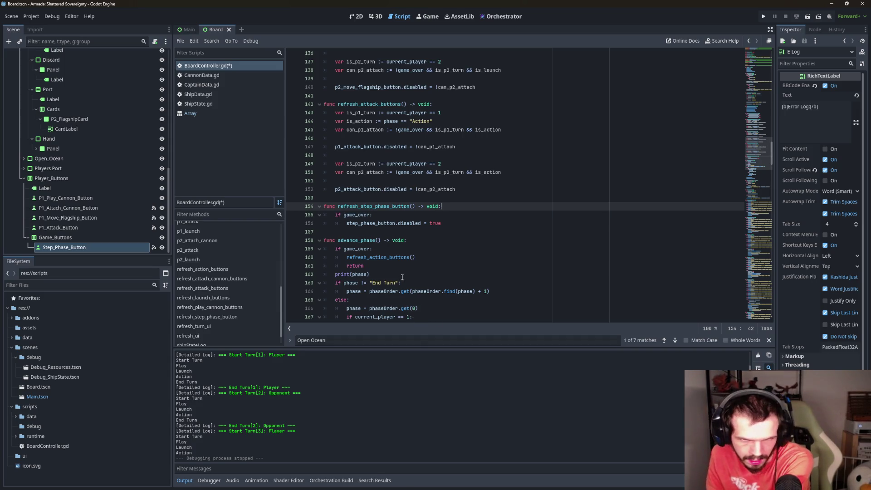
Delete the if game_over block in refresh_step_phase_button
{"action": "scroll", "coordinate": [459, 251], "scroll_direction": "down", "scroll_amount": 3}
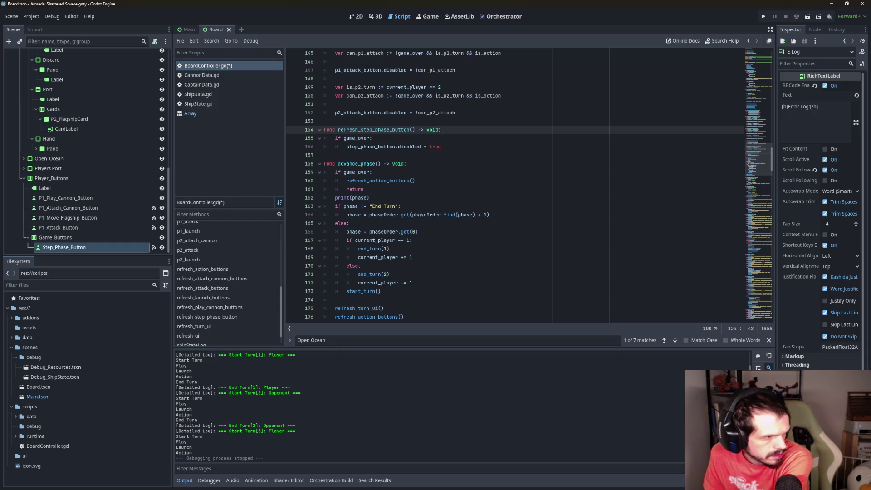
{"action": "scroll", "coordinate": [454, 228], "scroll_direction": "down", "scroll_amount": 3}
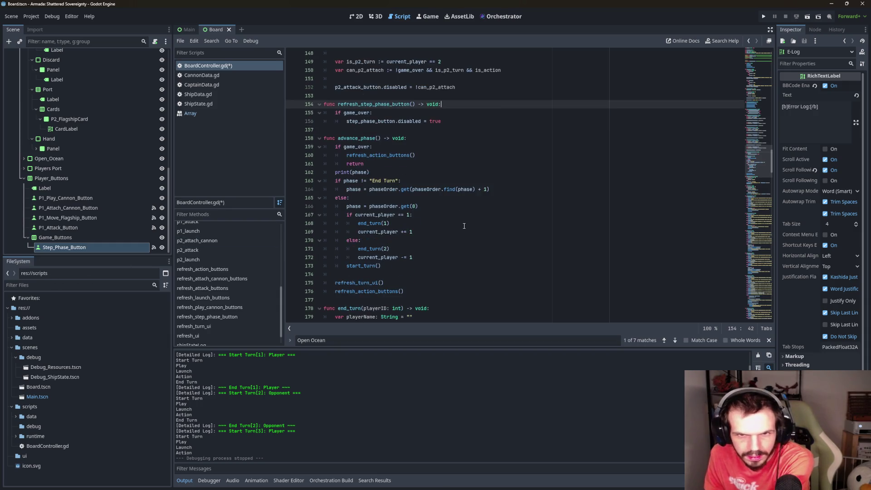
{"action": "scroll", "coordinate": [421, 211], "scroll_direction": "up", "scroll_amount": 3}
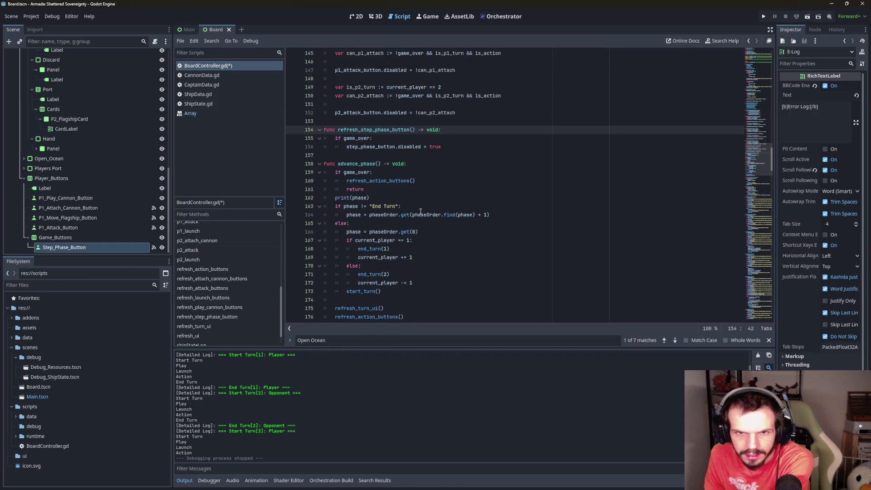
{"action": "left_click", "coordinate": [436, 148]}
{"action": "key", "text": "shift+Up"}
{"action": "key", "text": "shift+Home"}
{"action": "key", "text": "shift+Home"}
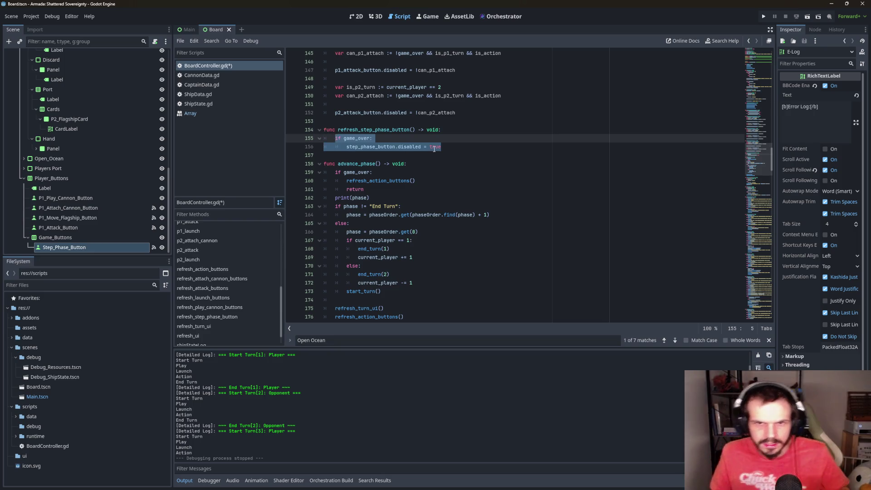
{"action": "key", "text": "BackSpace"}
Write step_phase_button.disabled = game_over and run the game to test it
{"action": "type", "text": "ste"}
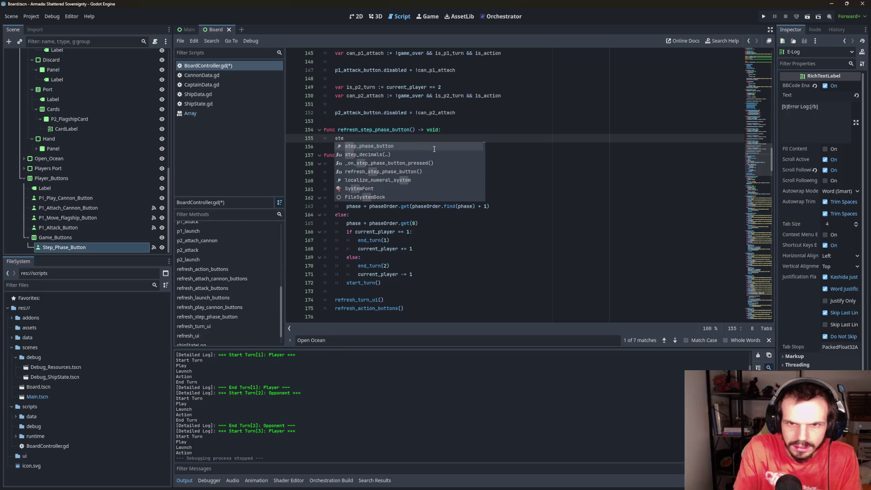
{"action": "left_click", "coordinate": [405, 145]}
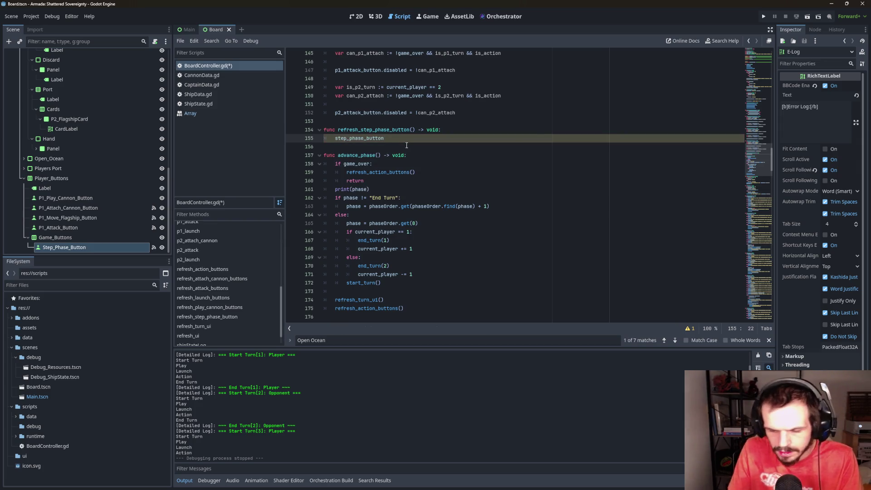
{"action": "type", "text": ".d"}
{"action": "left_click", "coordinate": [421, 146]}
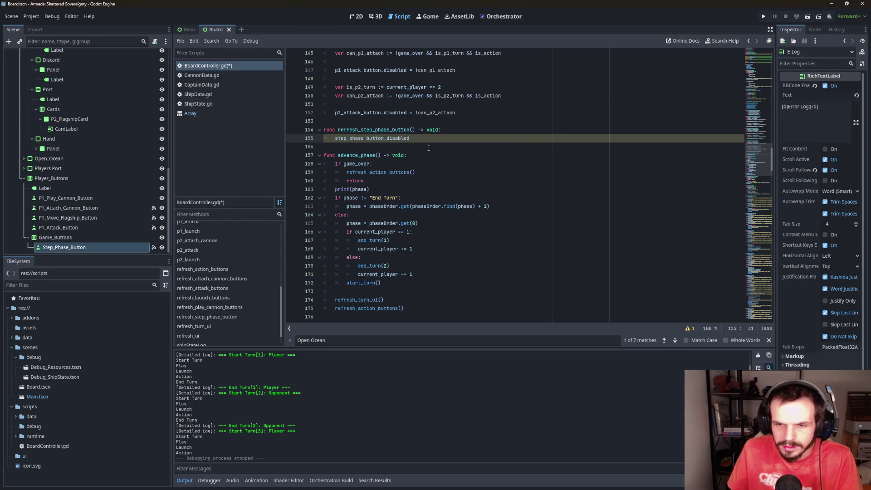
{"action": "type", "text": " = game"}
{"action": "left_click", "coordinate": [445, 160]}
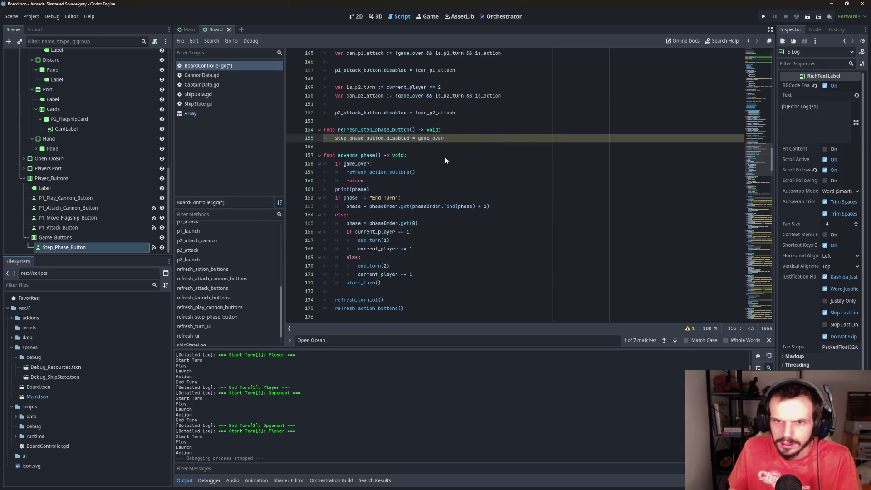
{"action": "left_click", "coordinate": [493, 122]}
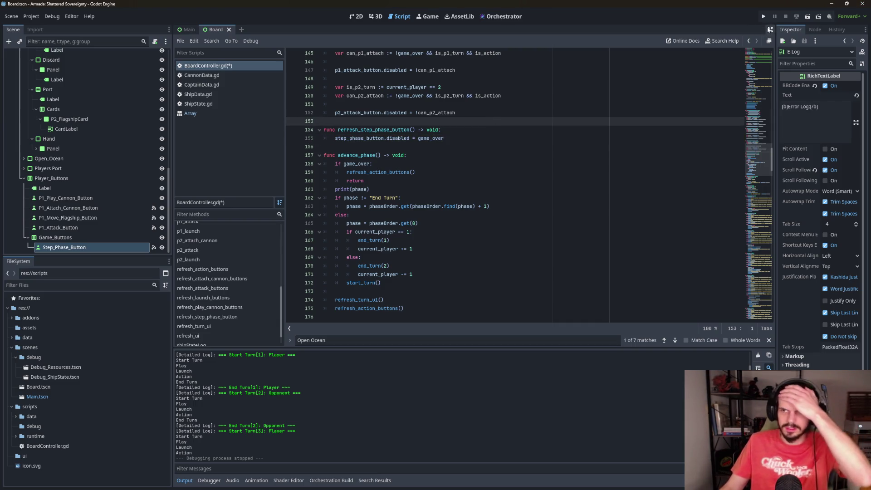
{"action": "left_click", "coordinate": [765, 17]}
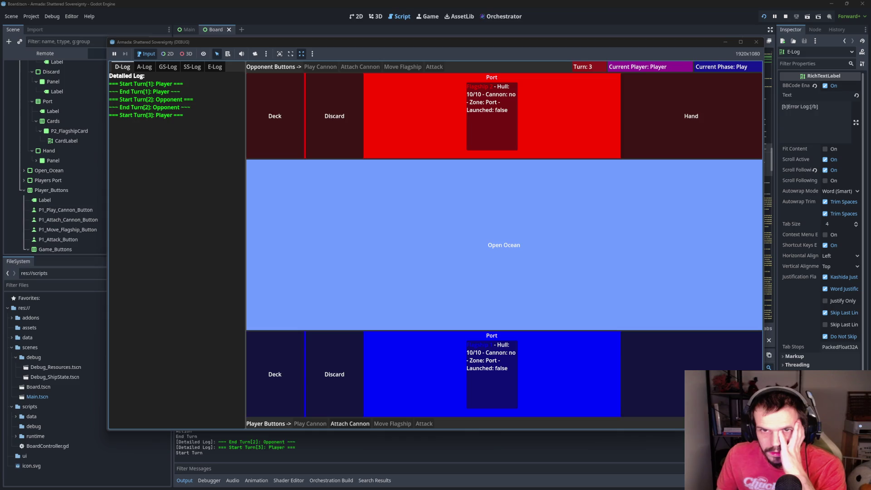
Stop the test run at Turn 5's Start Turn phase
{"action": "left_click", "coordinate": [756, 41]}
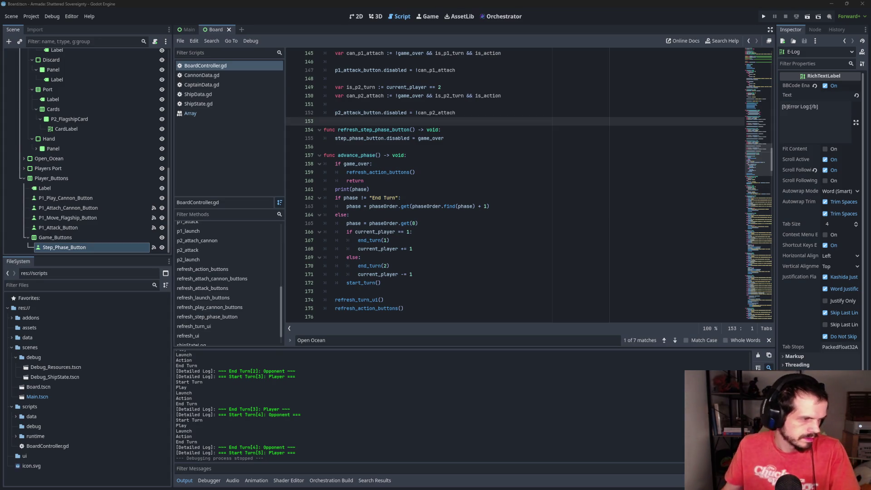
{"action": "key", "text": "ctrl+a"}
{"action": "key", "text": "alt+Tab"}
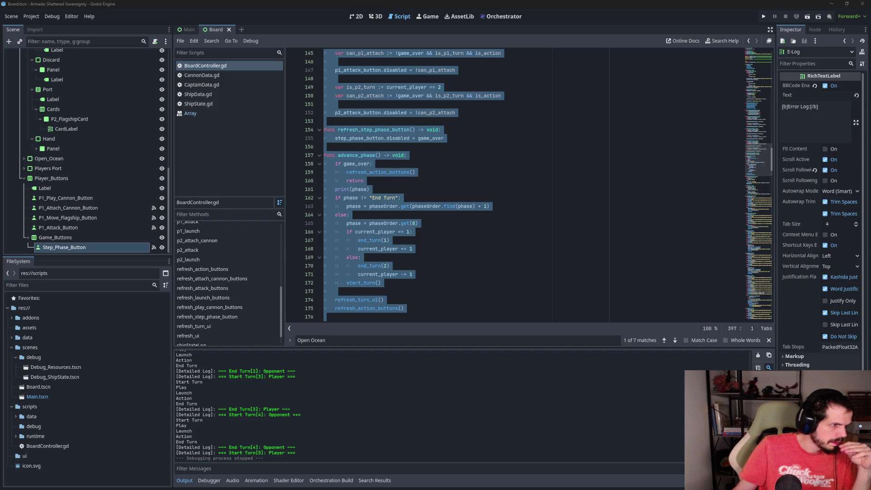
{"action": "left_click", "coordinate": [446, 218]}
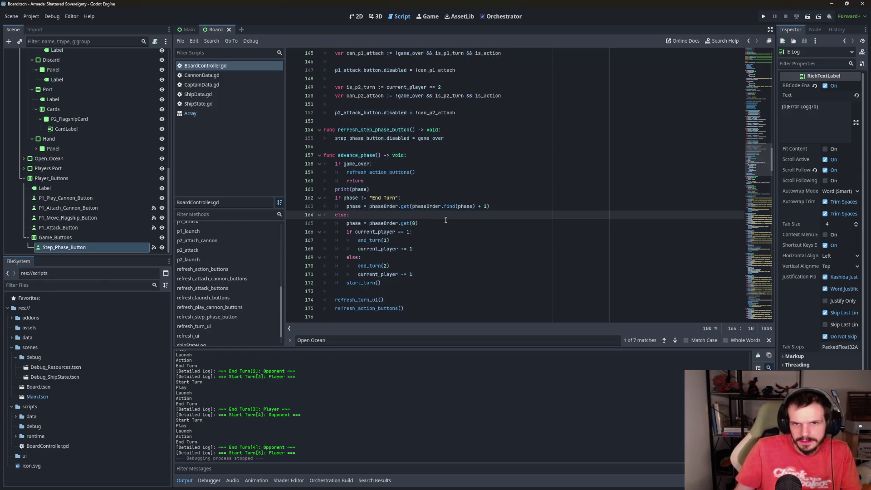
{"action": "scroll", "coordinate": [446, 218], "scroll_direction": "up", "scroll_amount": 4}
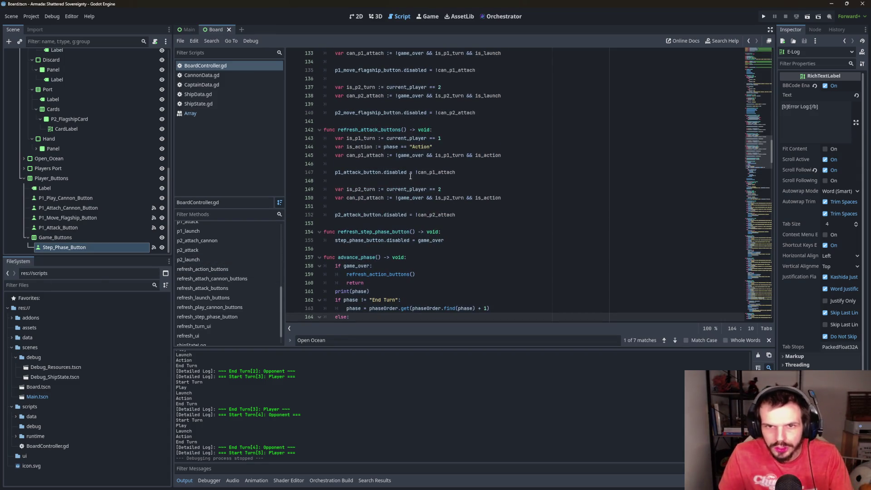
{"action": "left_click", "coordinate": [383, 155]}
{"action": "scroll", "coordinate": [388, 151], "scroll_direction": "up", "scroll_amount": 7}
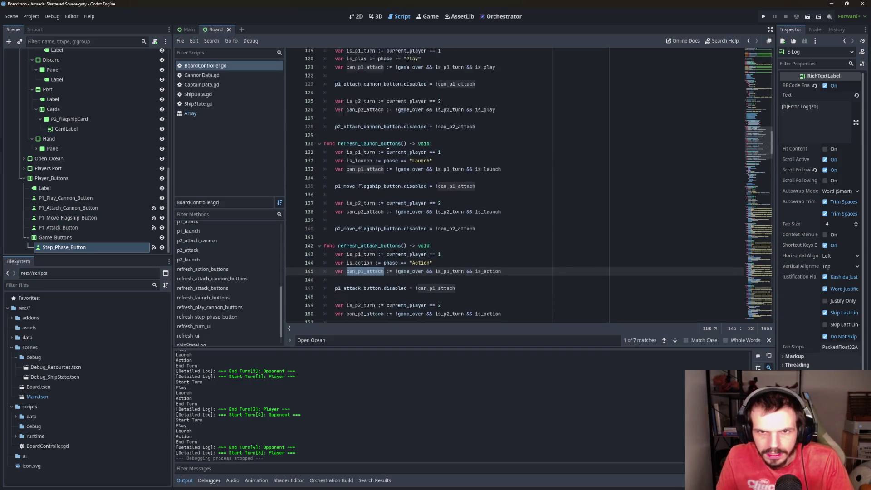
{"action": "scroll", "coordinate": [387, 151], "scroll_direction": "up", "scroll_amount": 1}
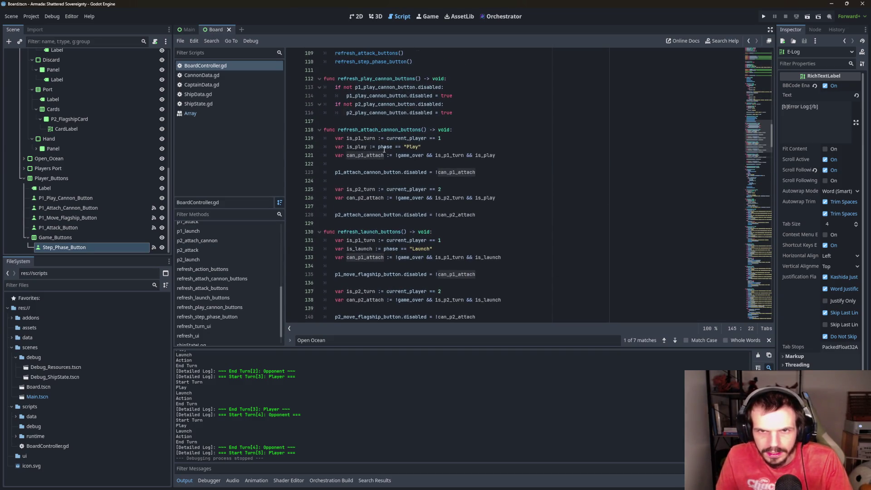
{"action": "scroll", "coordinate": [384, 150], "scroll_direction": "down", "scroll_amount": 1}
{"action": "left_click", "coordinate": [383, 231]}
{"action": "left_click_drag", "start_coordinate": [384, 232], "coordinate": [366, 232]}
{"action": "type", "text": "launch"}
Rename the launch variables to can_p1_launch and can_p2_launch in refresh_launch_buttons
{"action": "left_click", "coordinate": [487, 250]}
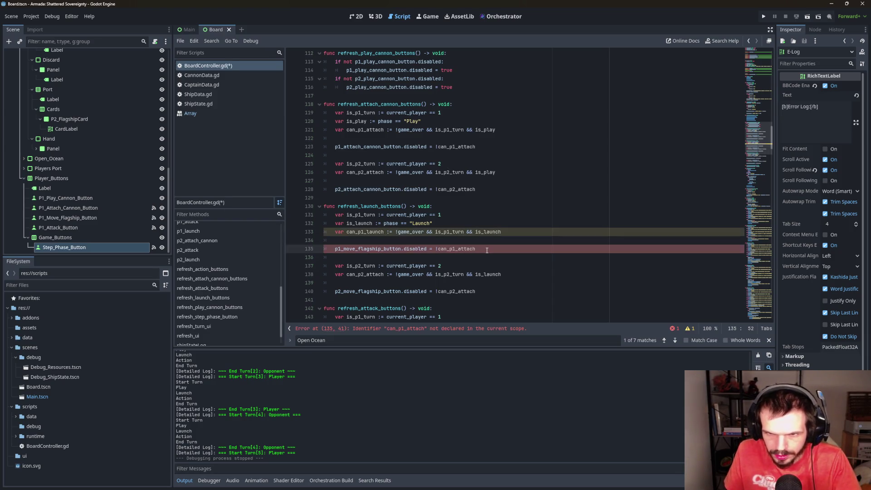
{"action": "left_click_drag", "start_coordinate": [474, 250], "coordinate": [458, 250]}
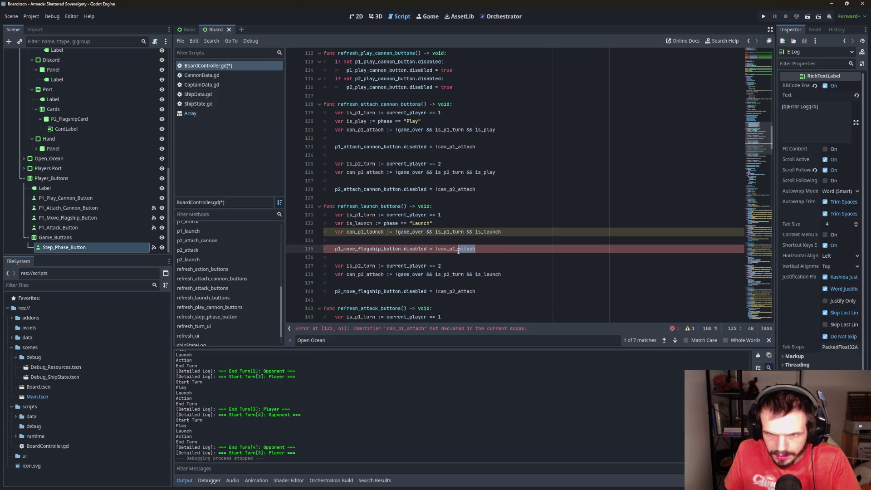
{"action": "type", "text": "launch"}
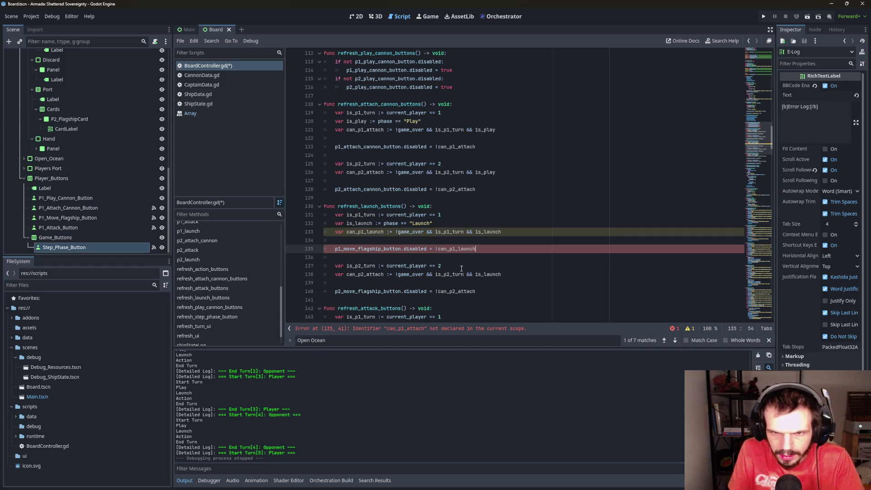
{"action": "scroll", "coordinate": [399, 259], "scroll_direction": "down", "scroll_amount": 2}
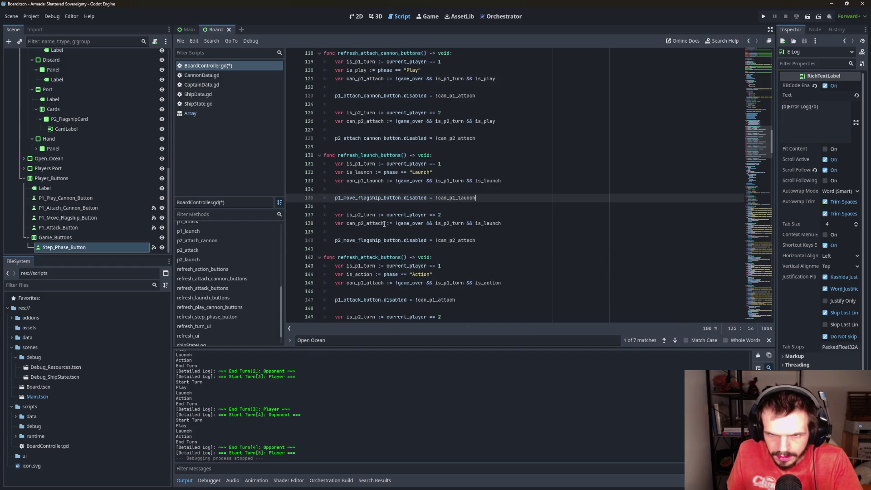
{"action": "left_click_drag", "start_coordinate": [384, 224], "coordinate": [367, 224]}
{"action": "type", "text": "launch"}
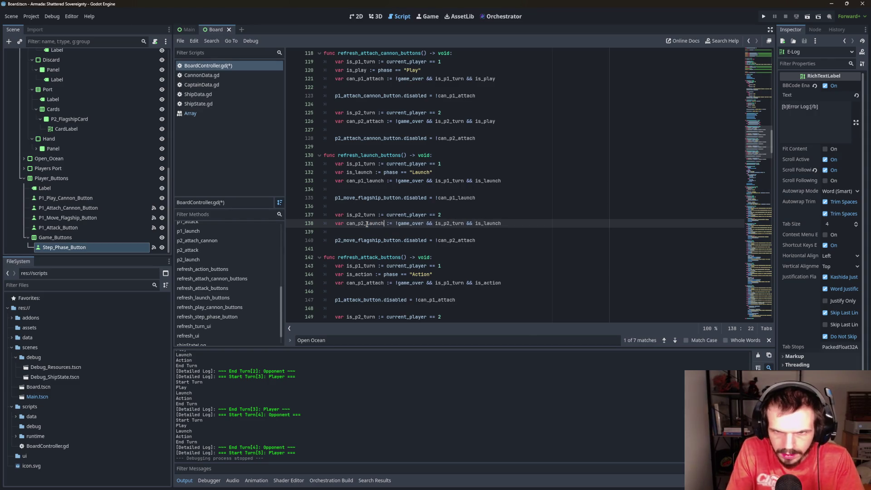
{"action": "left_click_drag", "start_coordinate": [476, 240], "coordinate": [459, 240]}
{"action": "type", "text": "launch"}
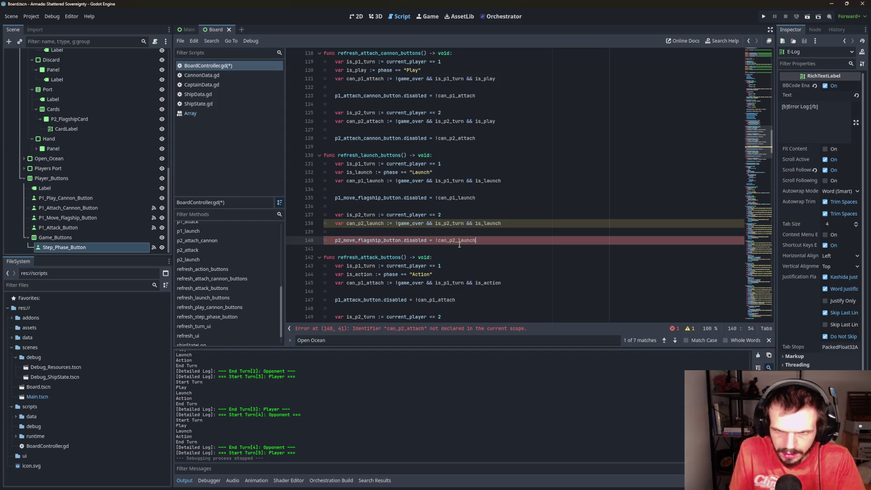
Correct the attack variables to can_p1_attack and can_p2_attack in refresh_attack_buttons
{"action": "scroll", "coordinate": [449, 249], "scroll_direction": "down", "scroll_amount": 3}
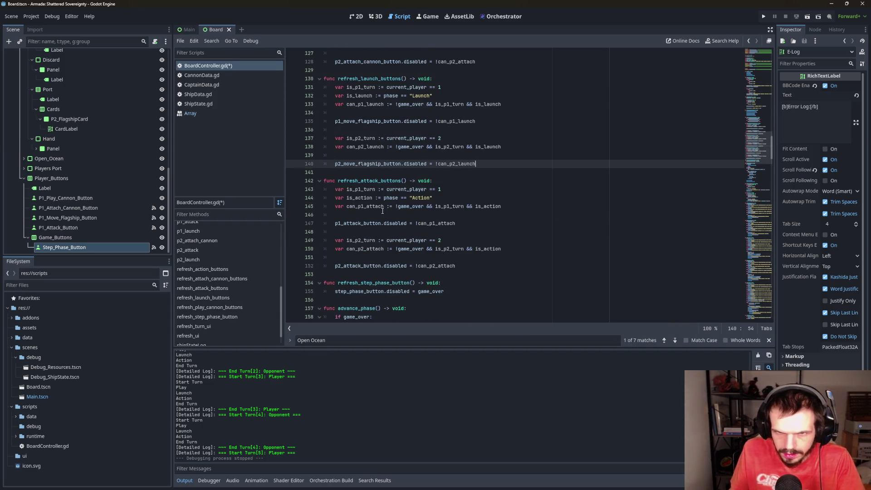
{"action": "left_click", "coordinate": [383, 207]}
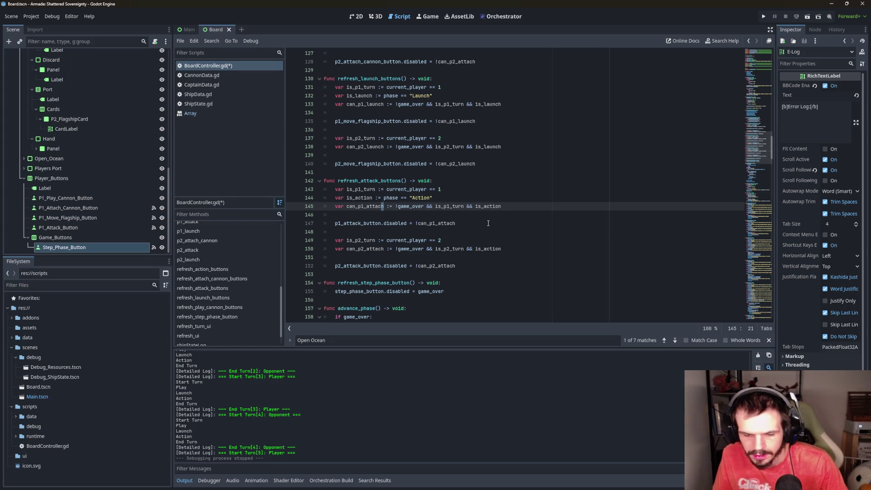
{"action": "type", "text": "k"}
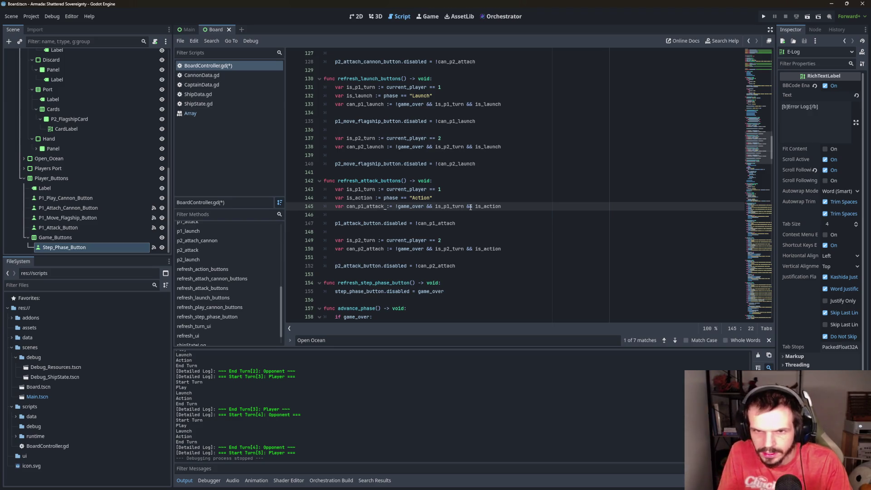
{"action": "left_click", "coordinate": [454, 222]}
{"action": "left_click", "coordinate": [387, 249]}
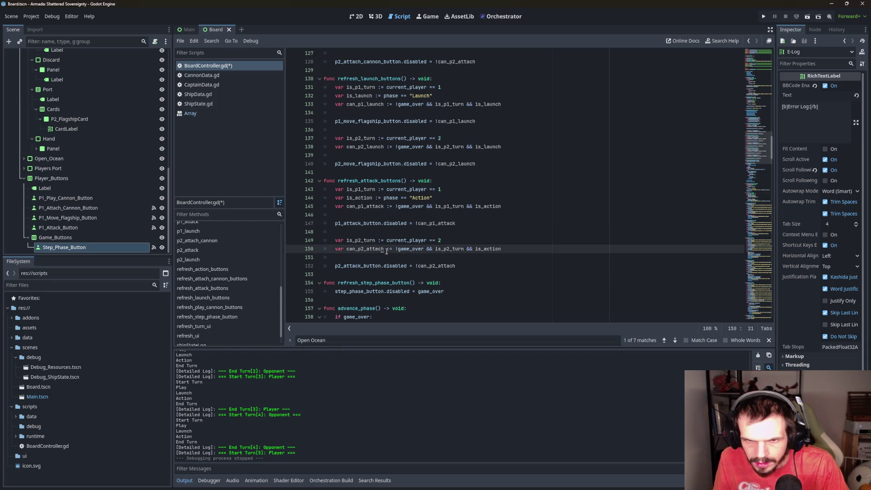
{"action": "left_click", "coordinate": [468, 268]}
{"action": "key", "text": "BackSpace"}
{"action": "type", "text": "k"}
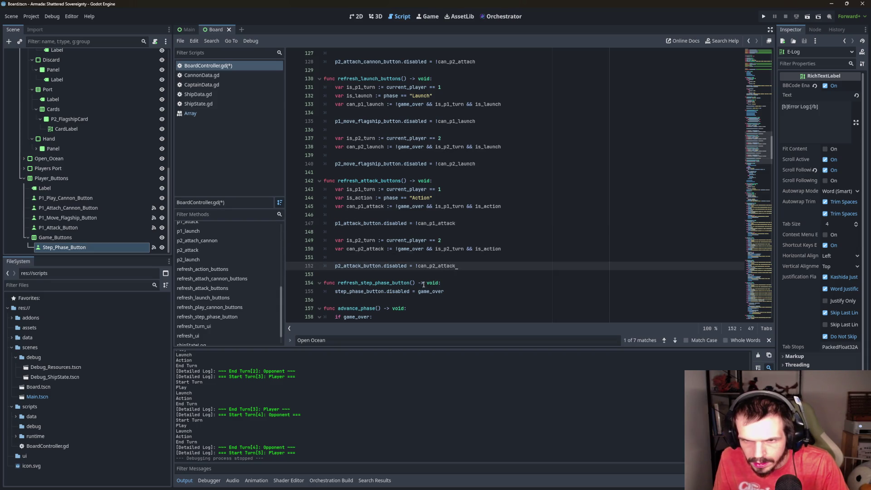
{"action": "scroll", "coordinate": [391, 274], "scroll_direction": "down", "scroll_amount": 5}
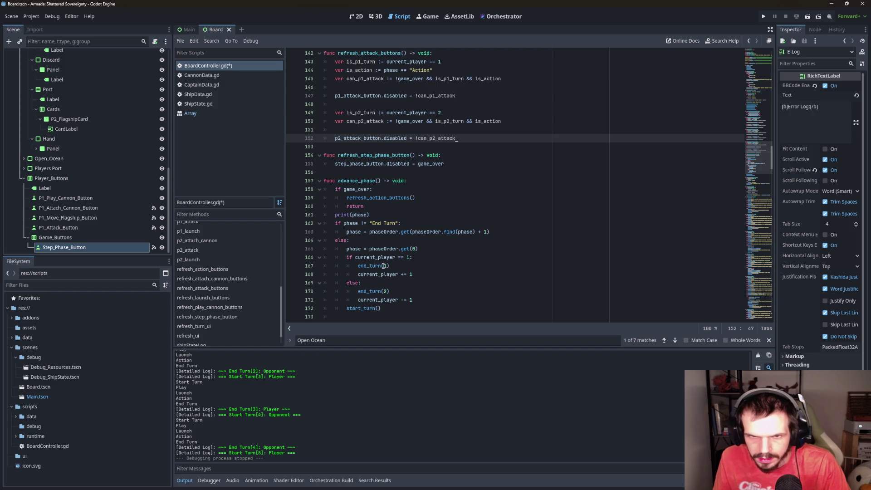
{"action": "scroll", "coordinate": [383, 266], "scroll_direction": "down", "scroll_amount": 3}
{"action": "scroll", "coordinate": [383, 266], "scroll_direction": "up", "scroll_amount": 3}
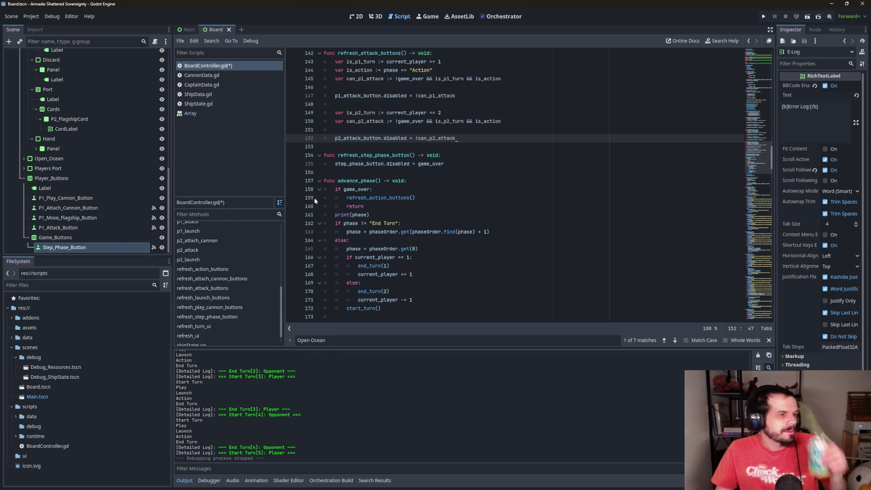
Search the script for phaseOrder and jump to its match in advance_phase
{"action": "key", "text": "Down"}
{"action": "key", "text": "Down"}
{"action": "key", "text": "Down"}
{"action": "key", "text": "ctrl+f"}
{"action": "type", "text": "phase"}
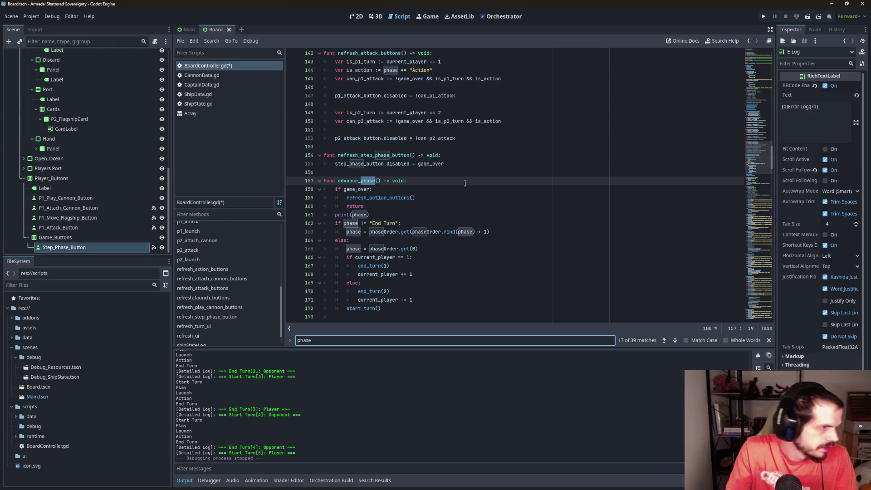
{"action": "key", "text": "BackSpace"}
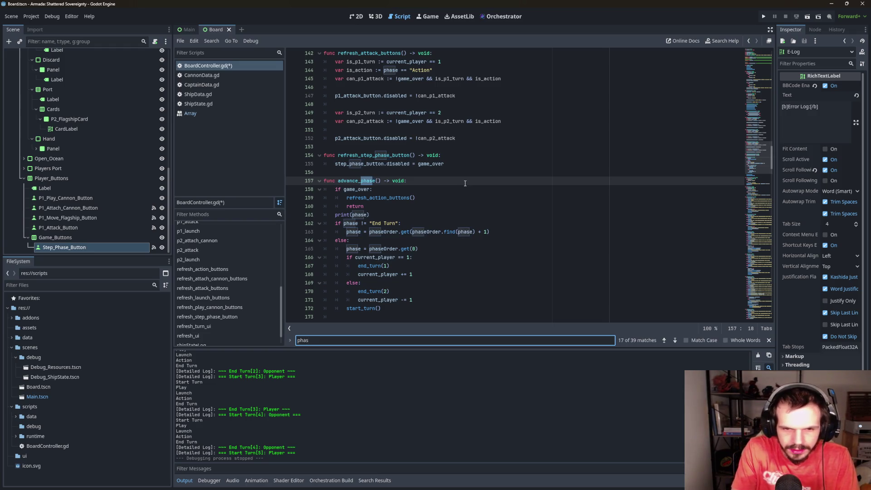
{"action": "type", "text": "eOrder"}
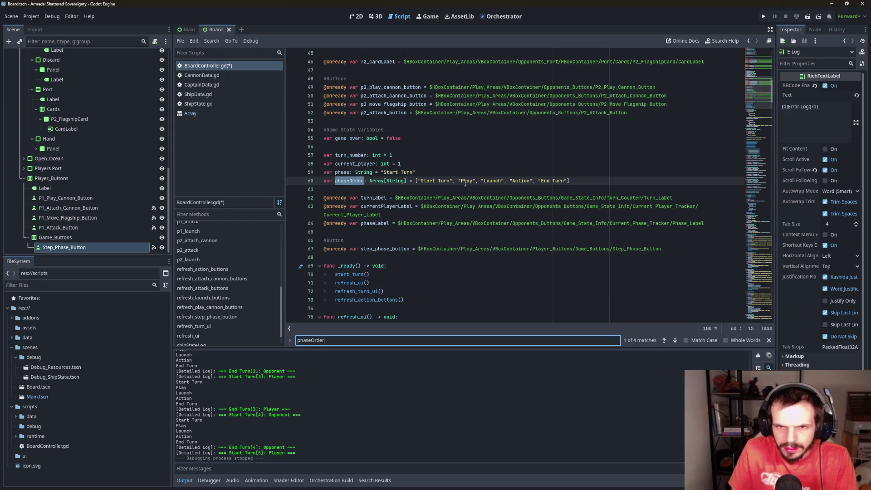
{"action": "left_click", "coordinate": [675, 341]}
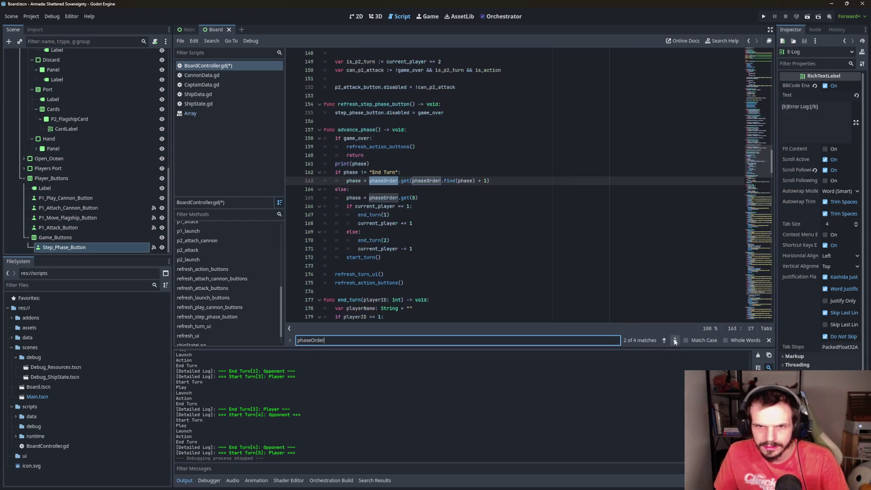
Insert a new line below the End Turn check in advance_phase
{"action": "left_click", "coordinate": [357, 181]}
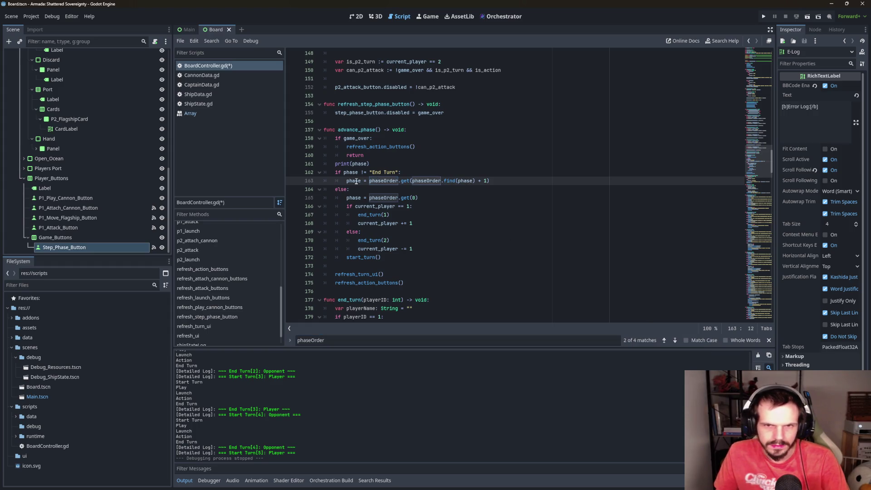
{"action": "key", "text": "End"}
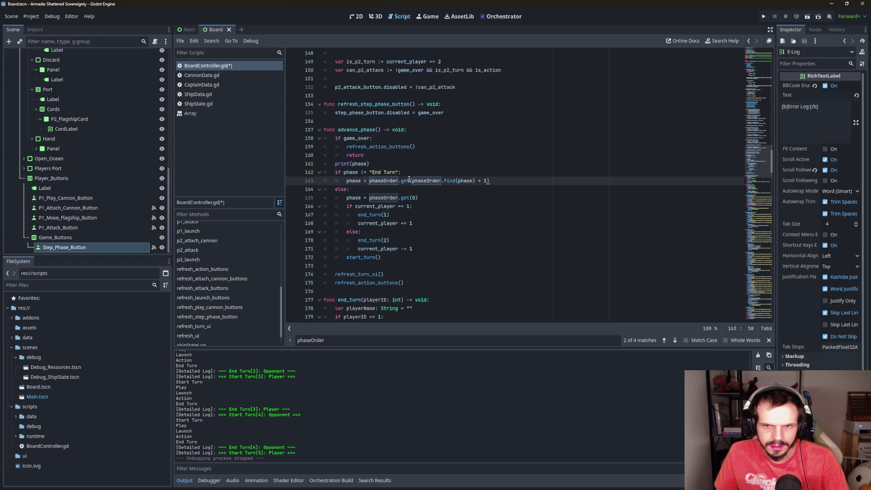
{"action": "left_click", "coordinate": [465, 164]}
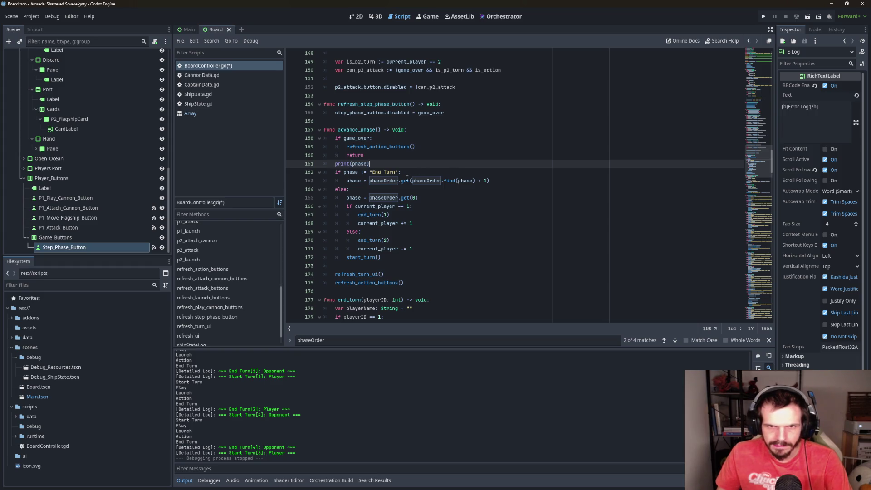
{"action": "left_click", "coordinate": [425, 173]}
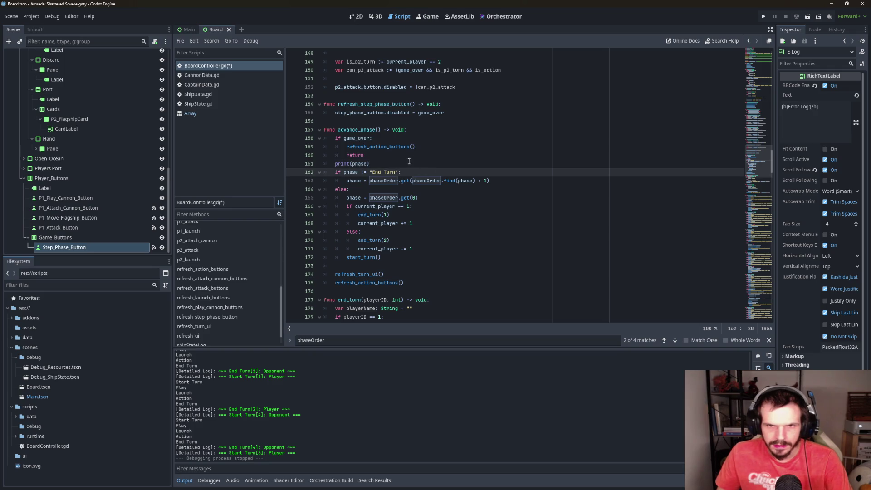
{"action": "left_click", "coordinate": [405, 164]}
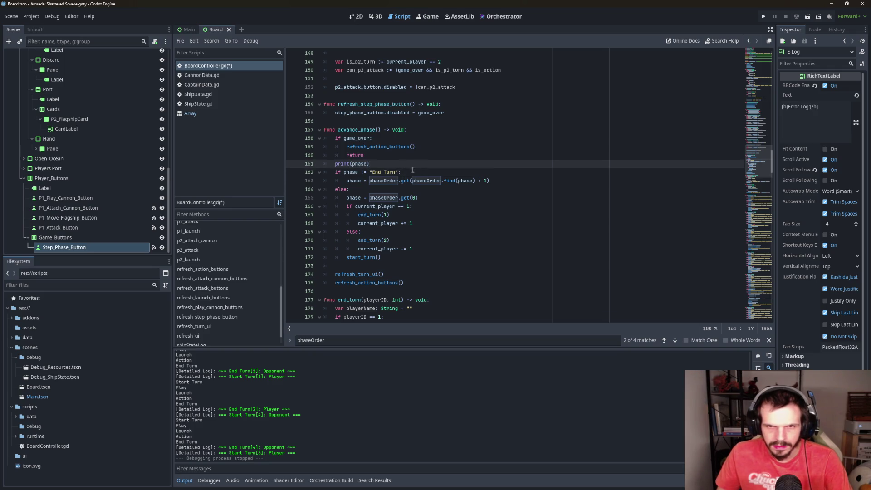
{"action": "left_click", "coordinate": [443, 171]}
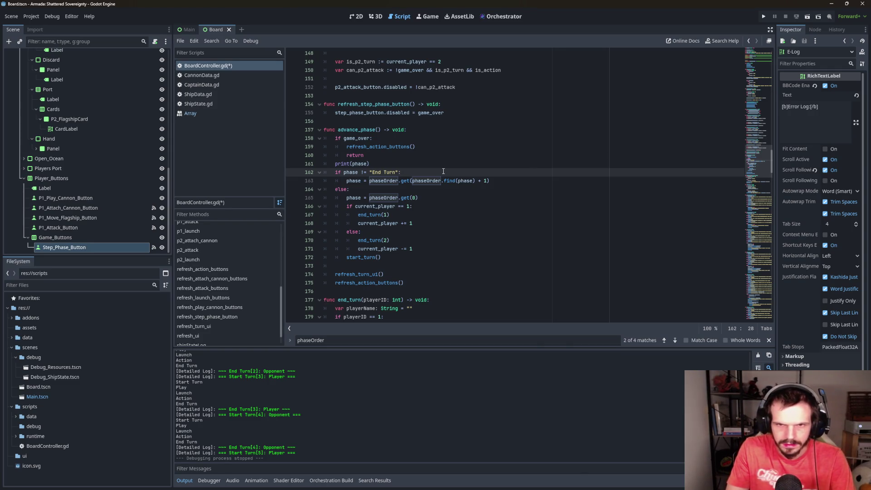
{"action": "key", "text": "Return"}
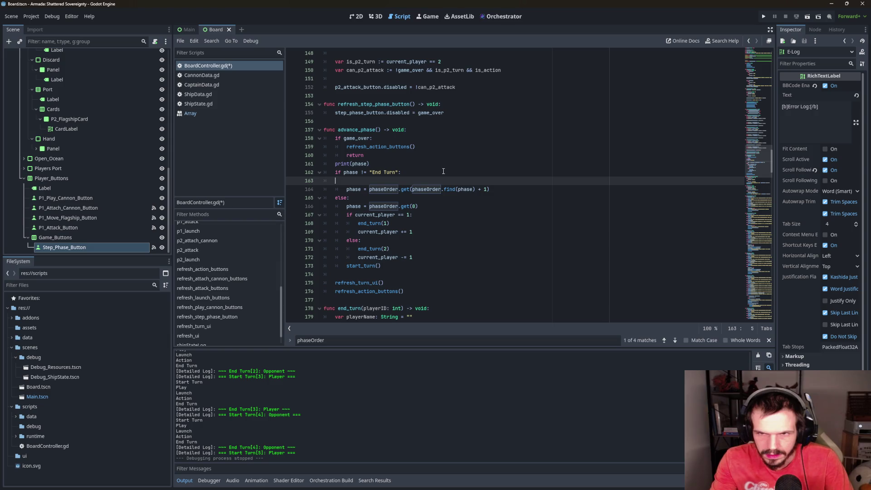
Add 'phase_index = phaseOrder.find(phase) + 1' under the End Turn check in advance_phase
{"action": "key", "text": "BackSpace"}
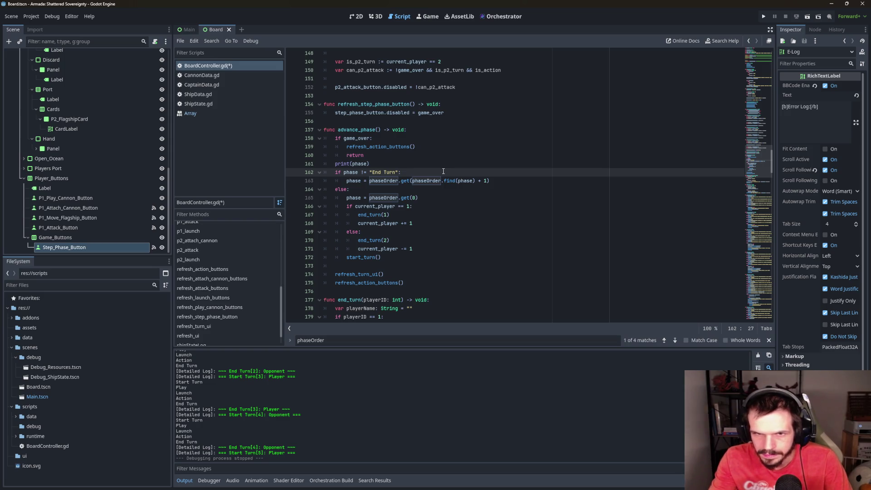
{"action": "key", "text": "Return"}
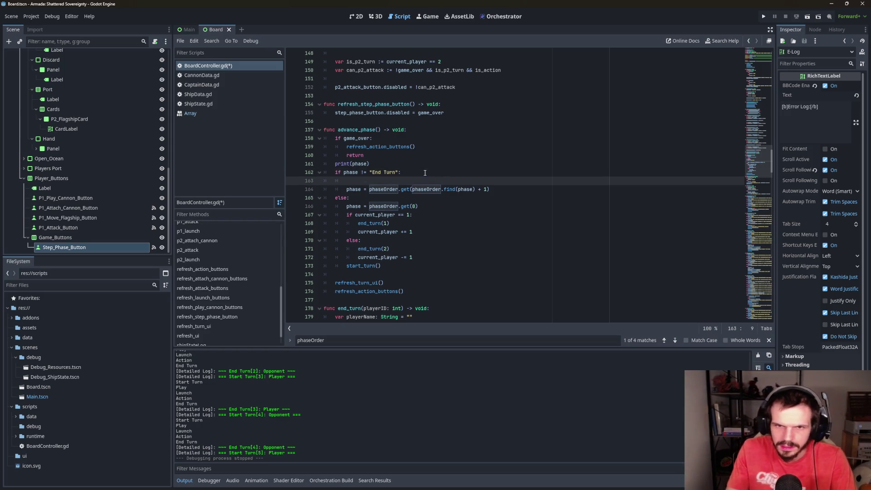
{"action": "type", "text": "phas"}
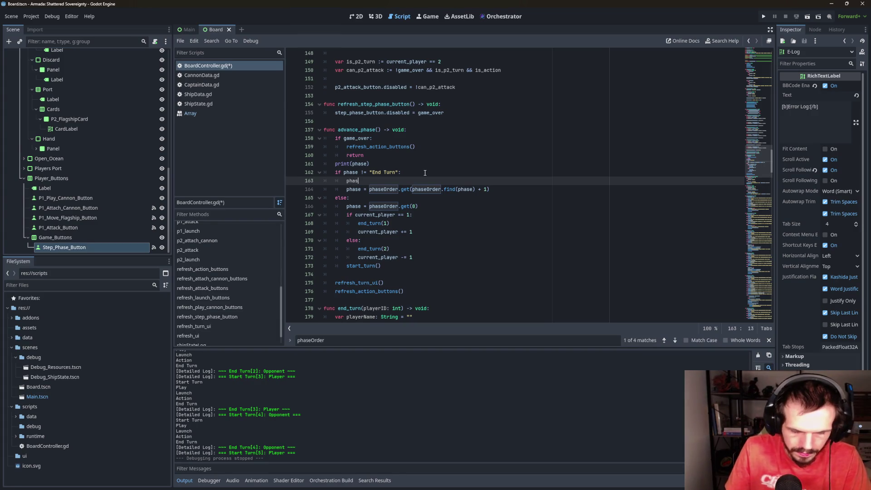
{"action": "type", "text": "e_index ="}
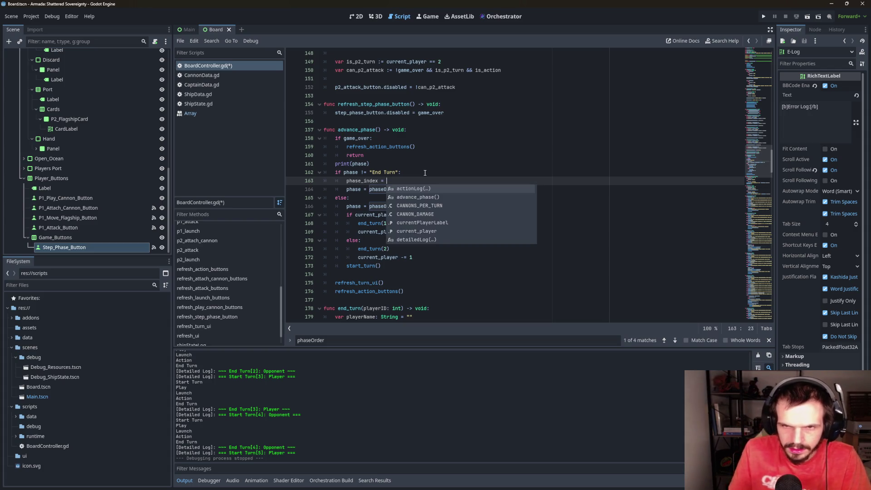
{"action": "key", "text": "Escape"}
{"action": "type", "text": "phaseOrder"}
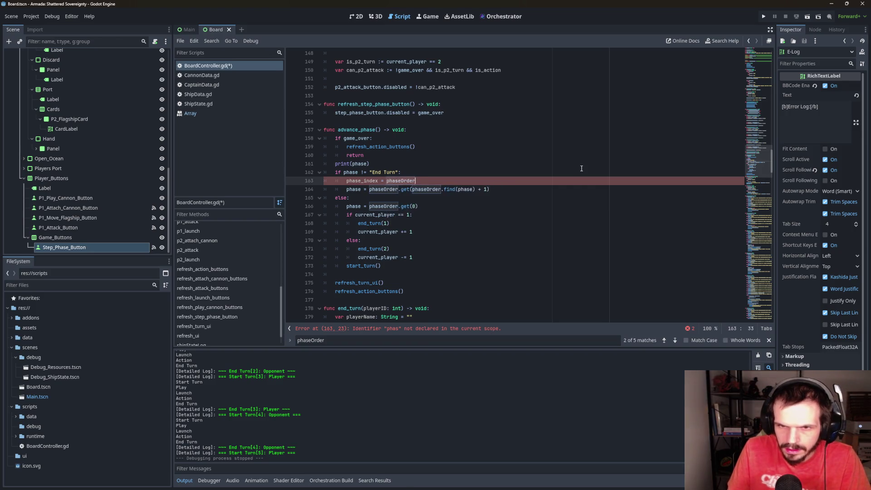
{"action": "type", "text": ".fin"}
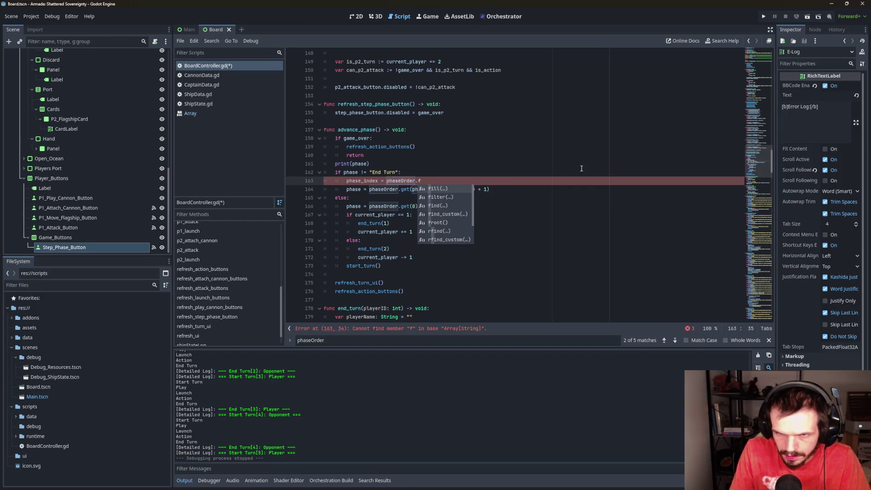
{"action": "key", "text": "Return"}
{"action": "type", "text": "phase"}
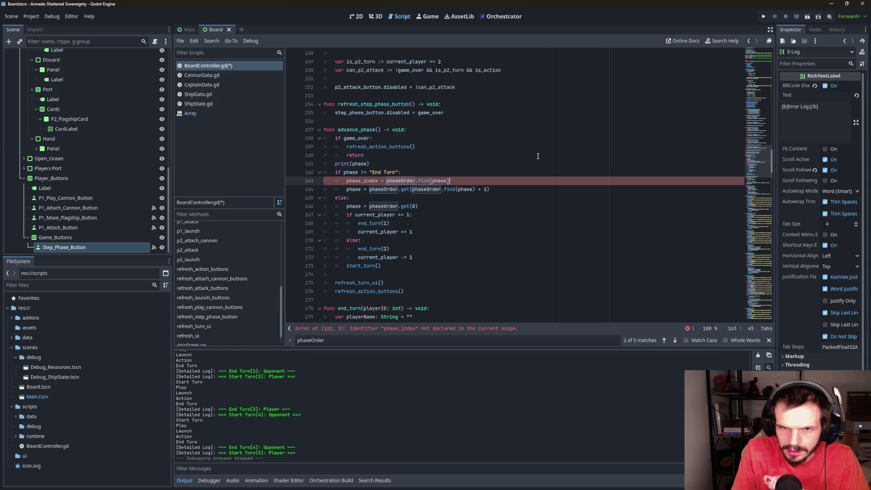
{"action": "type", "text": "1"}
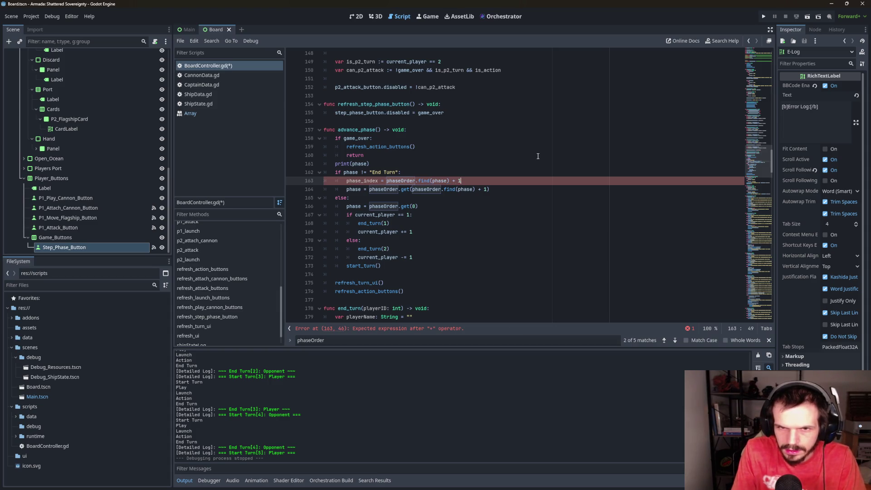
Select the undeclared phase_index line and delete it
{"action": "left_click", "coordinate": [492, 206]}
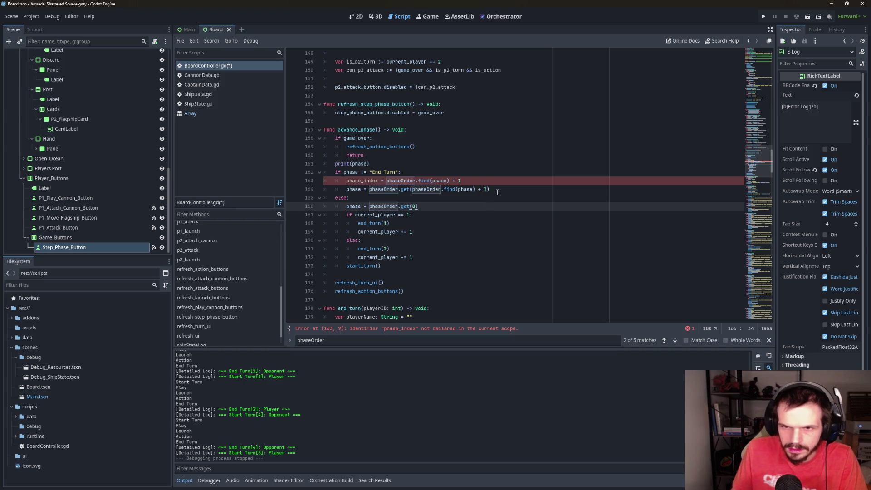
{"action": "left_click", "coordinate": [497, 192]}
{"action": "left_click_drag", "start_coordinate": [461, 181], "coordinate": [310, 183]}
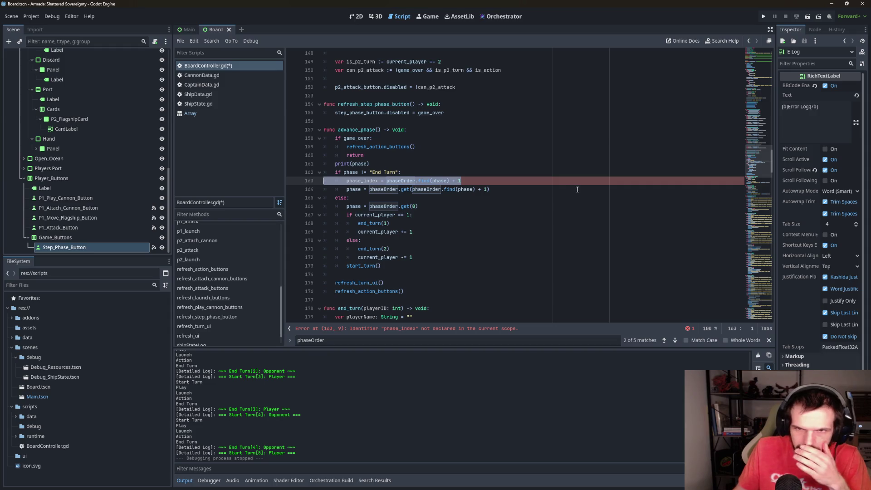
{"action": "key", "text": "BackSpace"}
{"action": "key", "text": "BackSpace"}
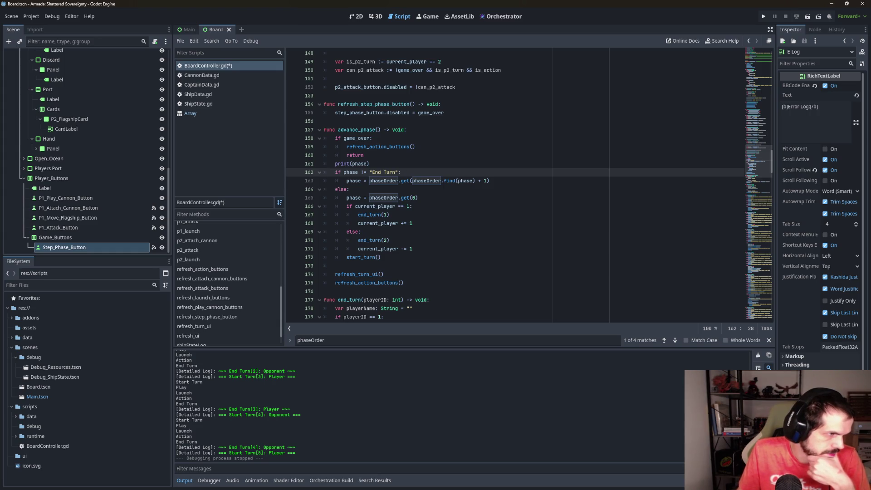
Declare 'var phase_index = phaseOrder.find(phase) + 1' under the End Turn check
{"action": "key", "text": "Return"}
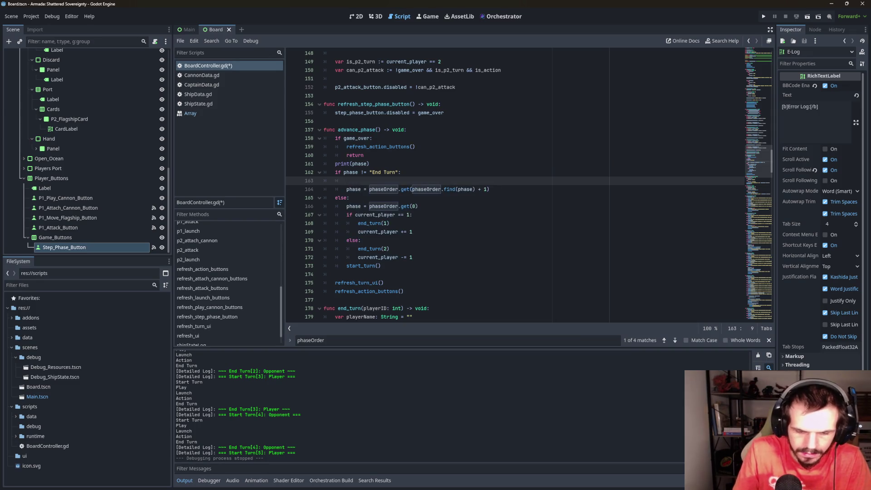
{"action": "type", "text": "var phase_"}
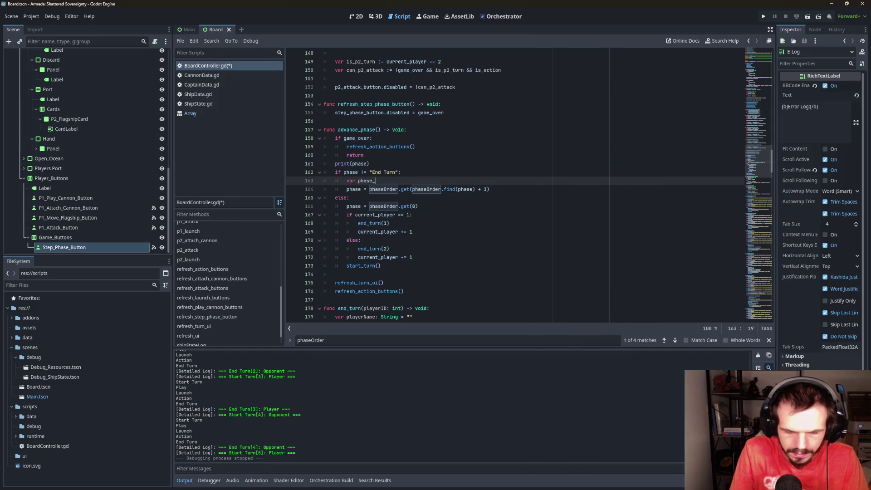
{"action": "type", "text": "index = "}
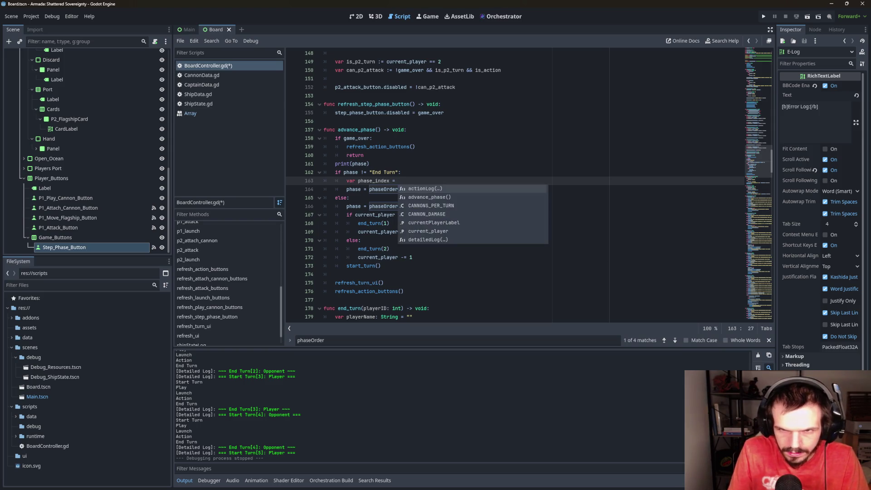
{"action": "type", "text": "phas"}
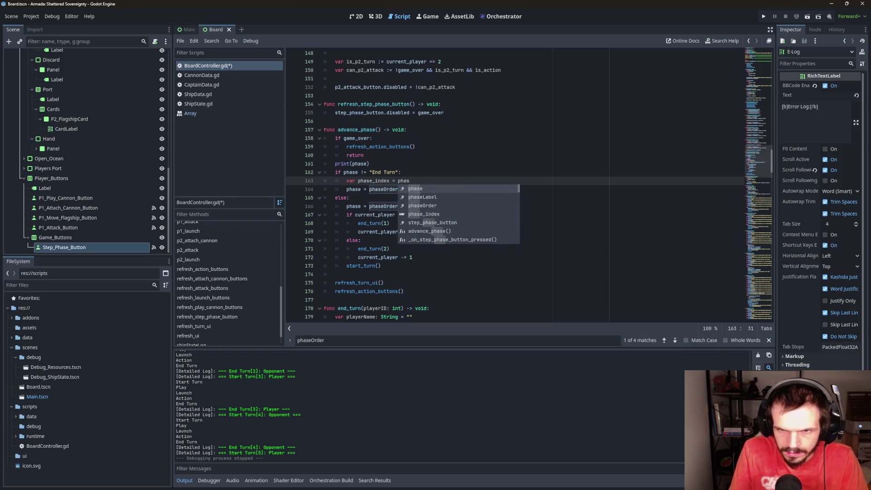
{"action": "key", "text": "Down"}
{"action": "key", "text": "Down"}
{"action": "key", "text": "Return"}
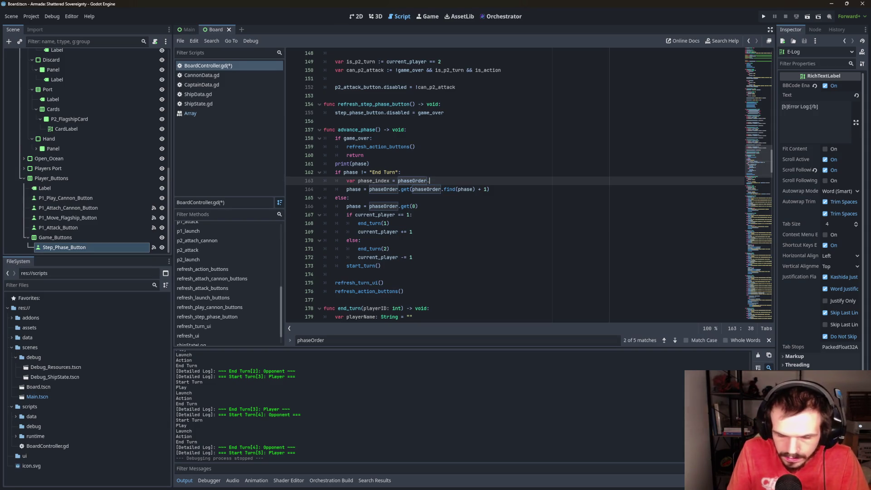
{"action": "type", "text": "find"}
{"action": "key", "text": "Return"}
{"action": "type", "text": "ph"}
{"action": "key", "text": "Return"}
{"action": "type", "text": ") + "}
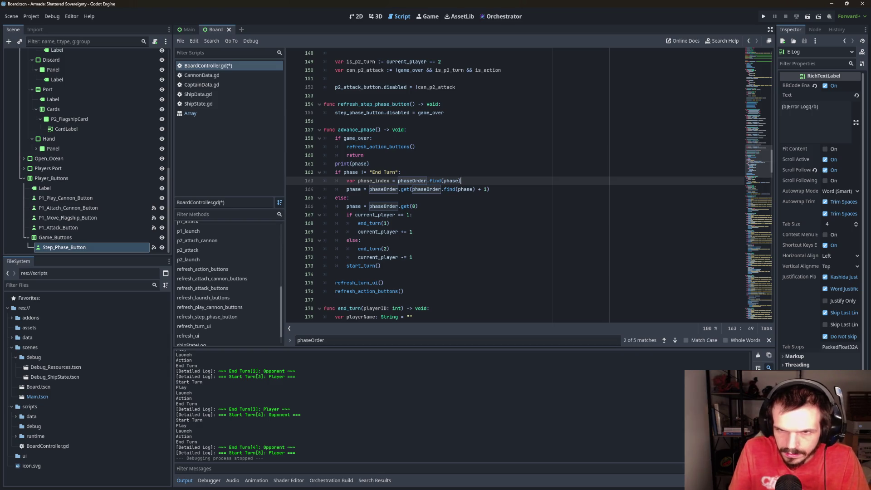
{"action": "type", "text": "1"}
{"action": "key", "text": "Return"}
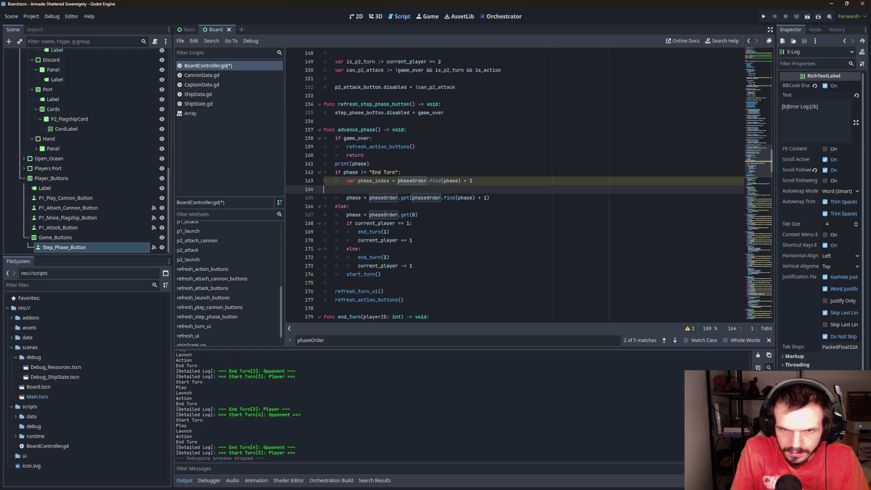
{"action": "key", "text": "BackSpace"}
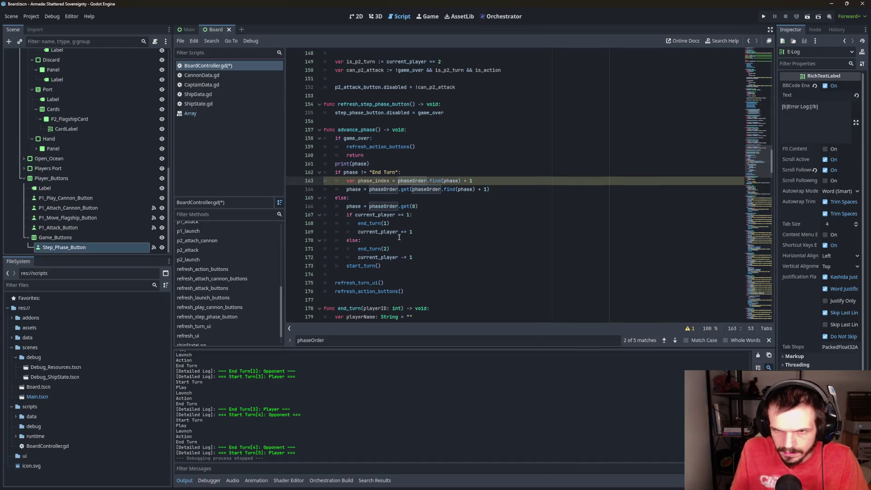
Replace the duplicated find expression in phaseOrder.get() with phase_index
{"action": "left_click_drag", "start_coordinate": [488, 189], "coordinate": [412, 189]}
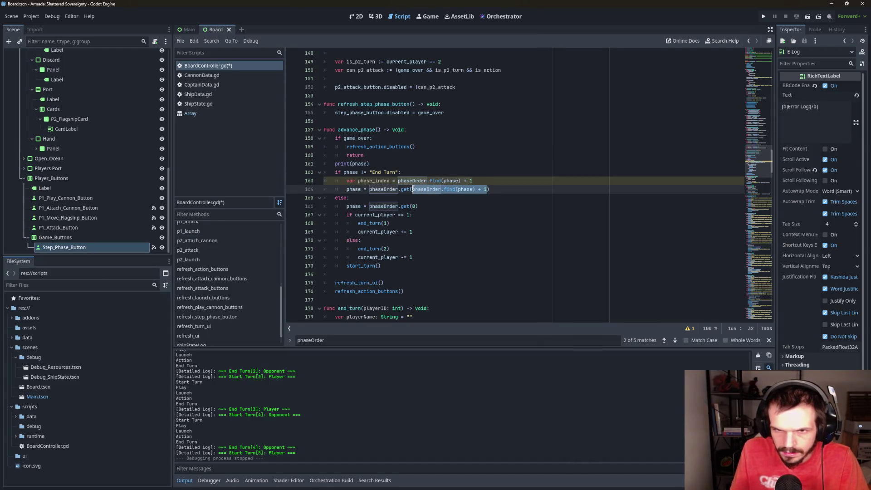
{"action": "type", "text": "ph"}
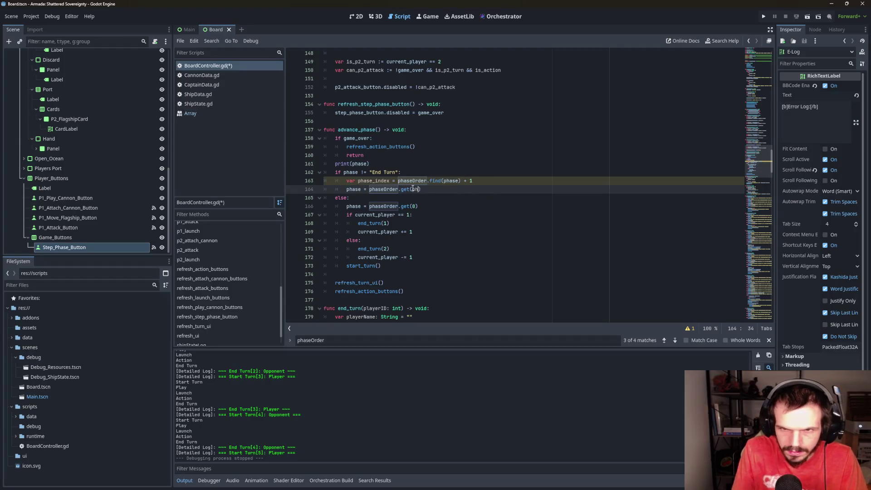
{"action": "double_click", "coordinate": [446, 223]}
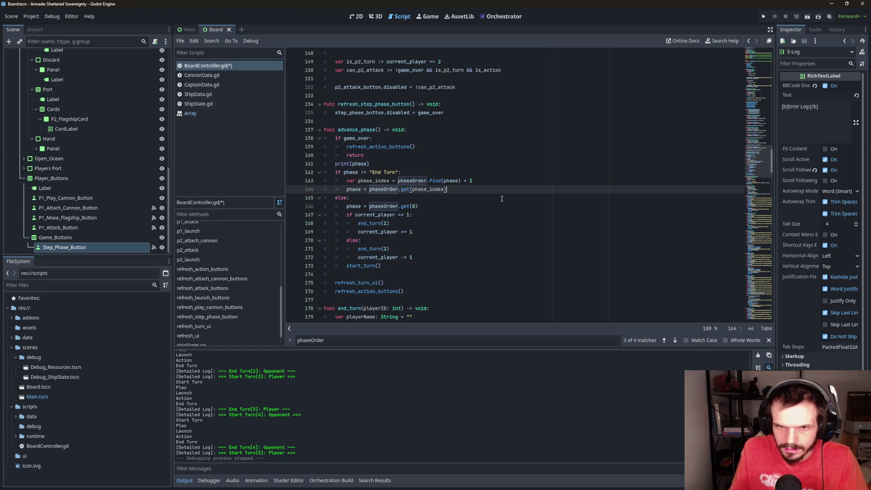
{"action": "key", "text": "Return"}
Write the condition 'if phase == "Start Turn":' below the phase assignment
{"action": "type", "text": "if ph"}
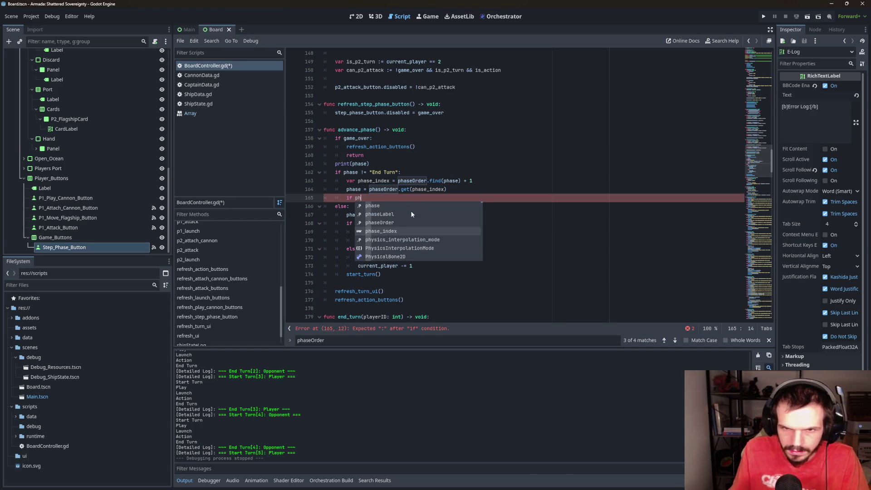
{"action": "left_click", "coordinate": [399, 205]}
{"action": "type", "text": "\"Start"}
{"action": "scroll", "coordinate": [449, 190], "scroll_direction": "up", "scroll_amount": 15}
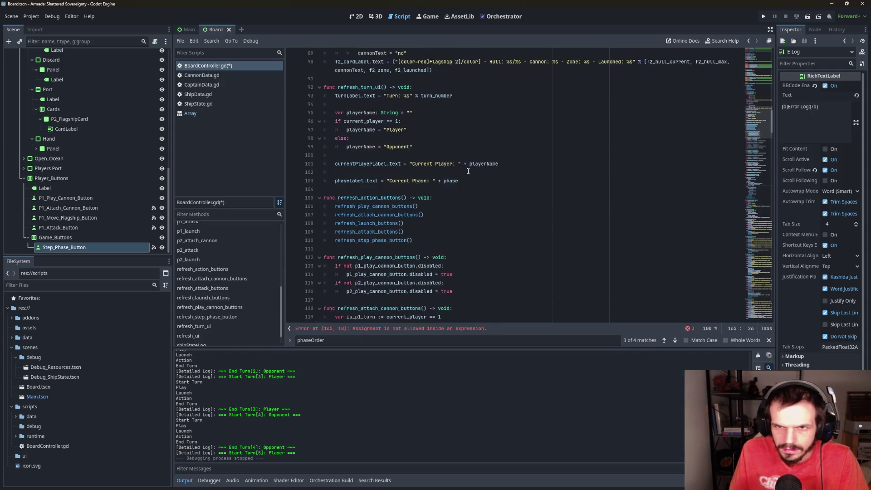
{"action": "scroll", "coordinate": [468, 169], "scroll_direction": "up", "scroll_amount": 5}
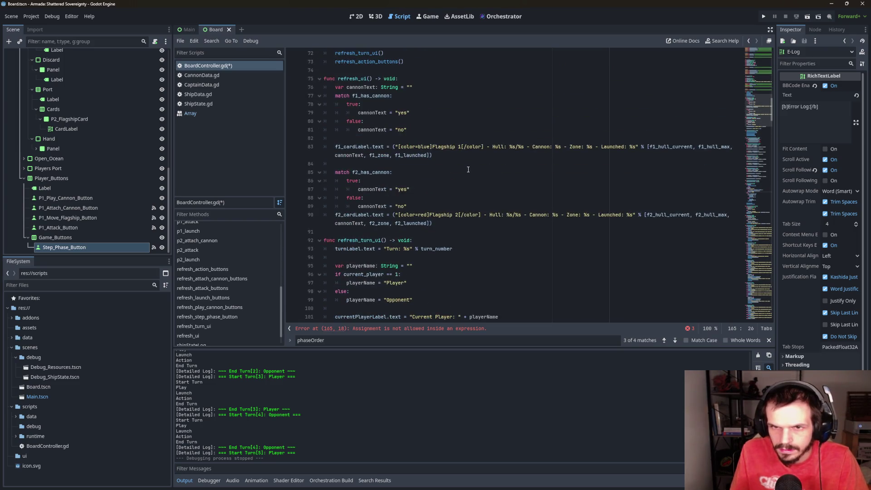
{"action": "scroll", "coordinate": [468, 169], "scroll_direction": "up", "scroll_amount": 6}
{"action": "scroll", "coordinate": [468, 169], "scroll_direction": "down", "scroll_amount": 20}
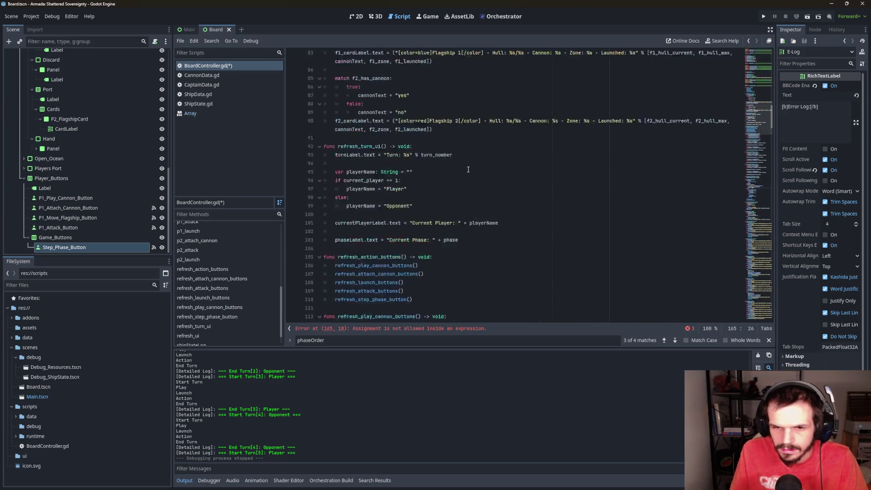
{"action": "type", "text": "Turn"}
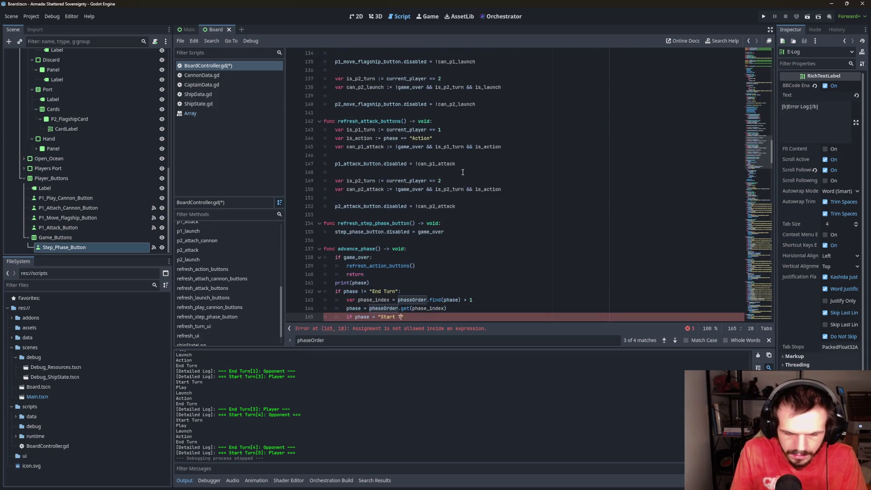
{"action": "scroll", "coordinate": [424, 166], "scroll_direction": "down", "scroll_amount": 5}
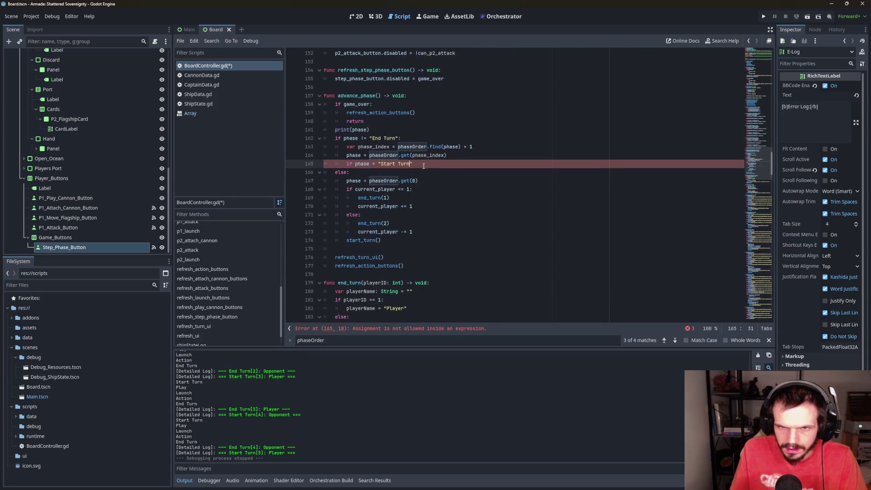
{"action": "left_click", "coordinate": [376, 161]}
{"action": "type", "text": "="}
{"action": "left_click", "coordinate": [439, 162]}
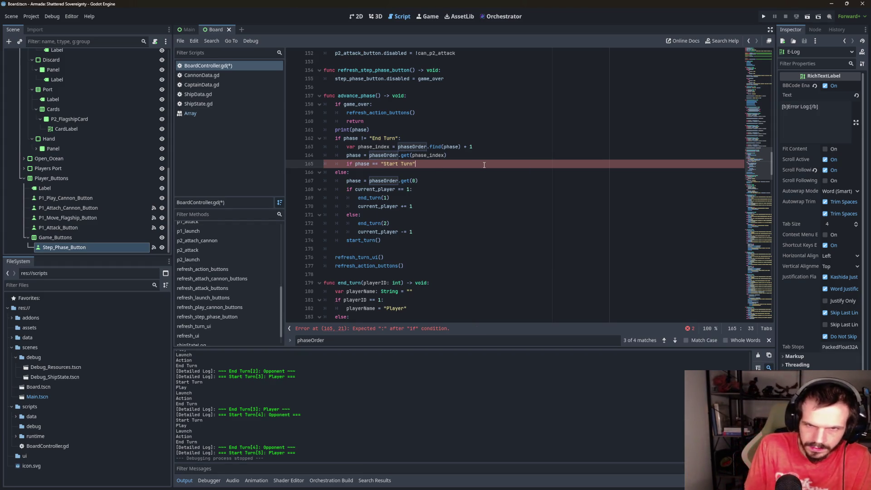
Call errorLog("Phase not found, switching to start turn") inside the Start Turn check
{"action": "key", "text": "Return"}
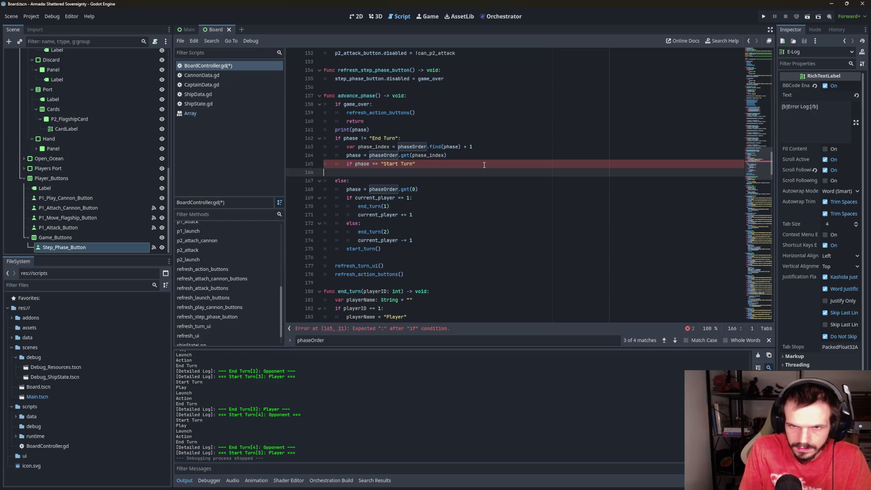
{"action": "key", "text": "BackSpace"}
{"action": "type", "text": ":"}
{"action": "key", "text": "Return"}
{"action": "type", "text": "er"}
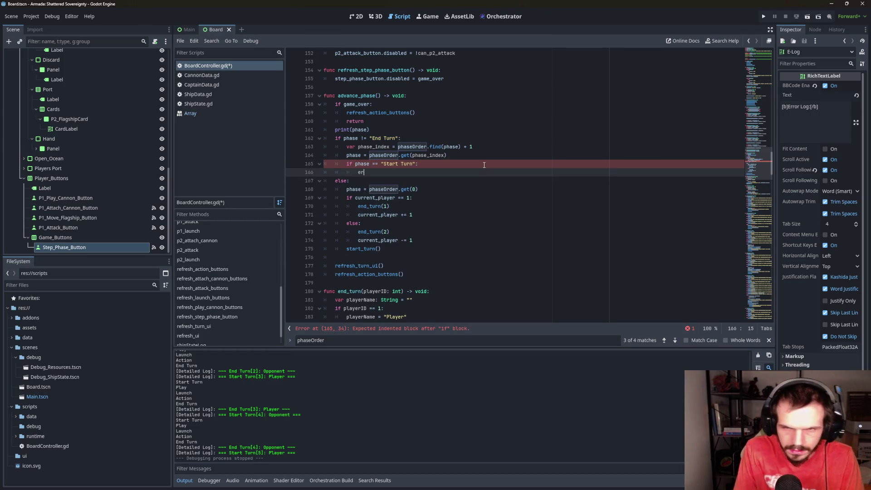
{"action": "key", "text": "Return"}
{"action": "type", "text": "\""}
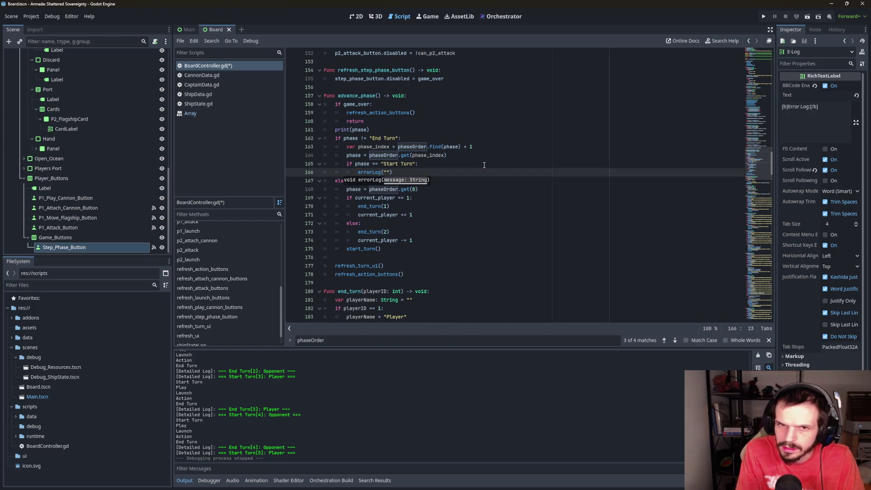
{"action": "type", "text": "Phase n"}
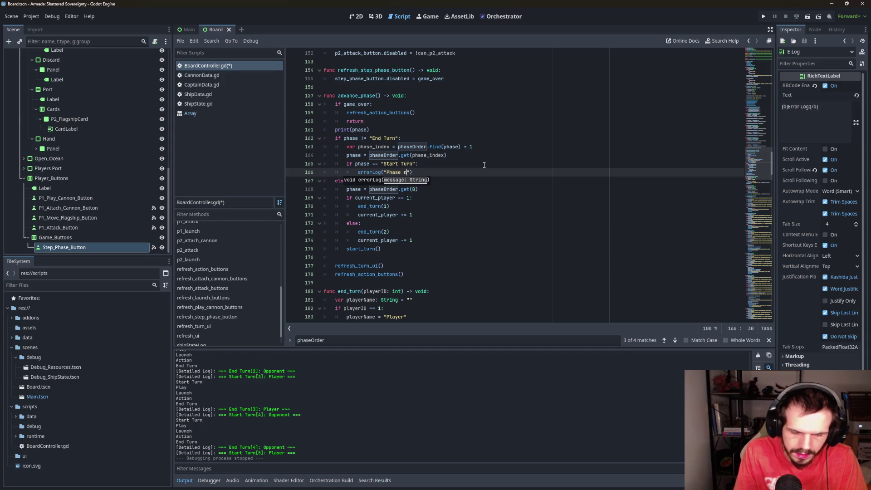
{"action": "type", "text": "ot found, "}
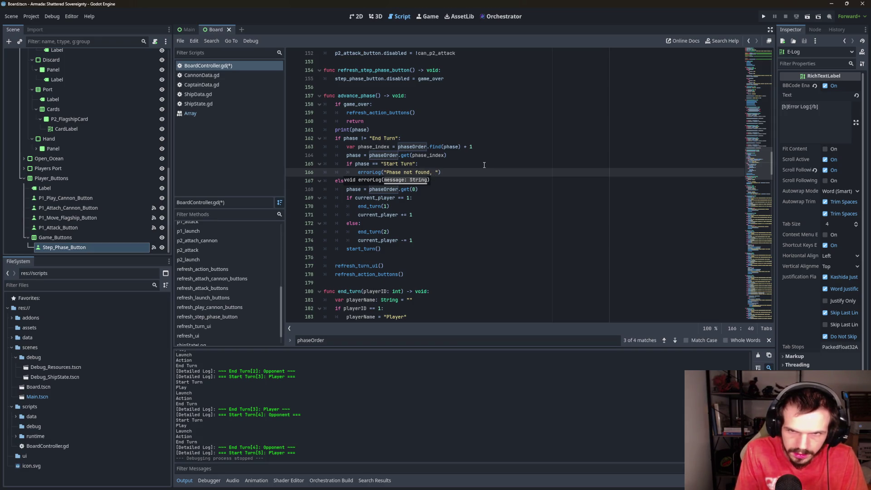
{"action": "type", "text": "switching to st"}
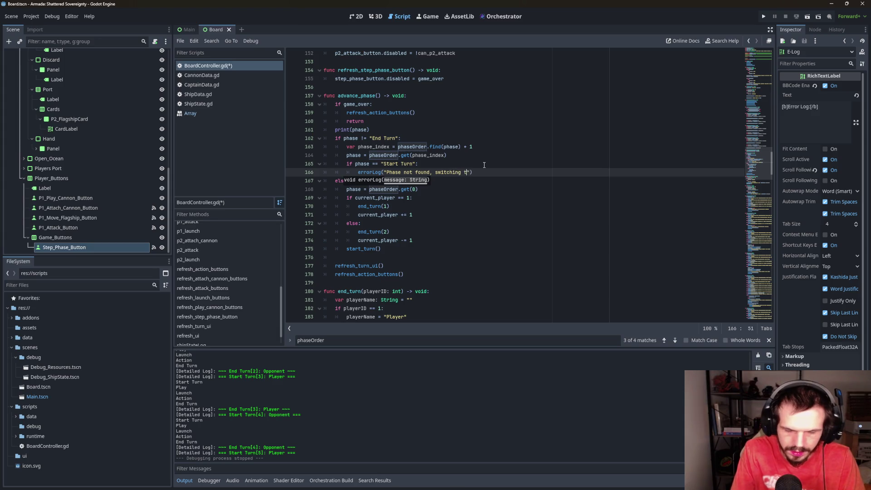
{"action": "type", "text": "art turn"}
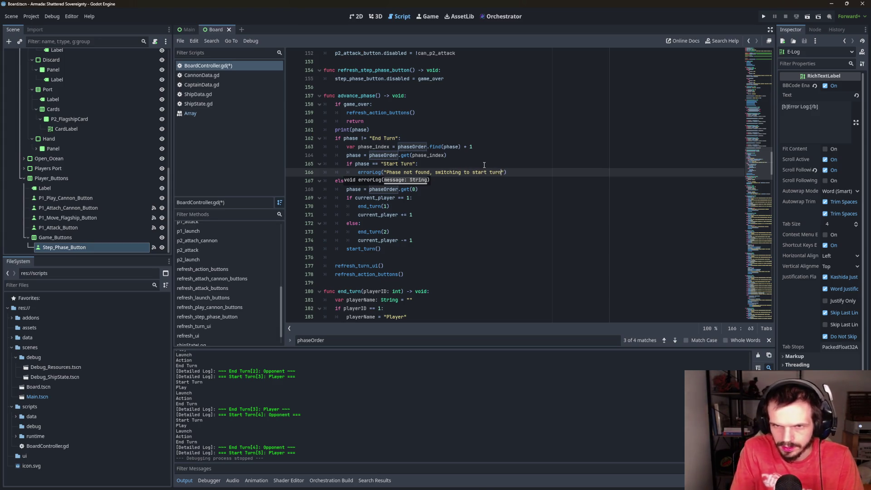
{"action": "left_click", "coordinate": [446, 229]}
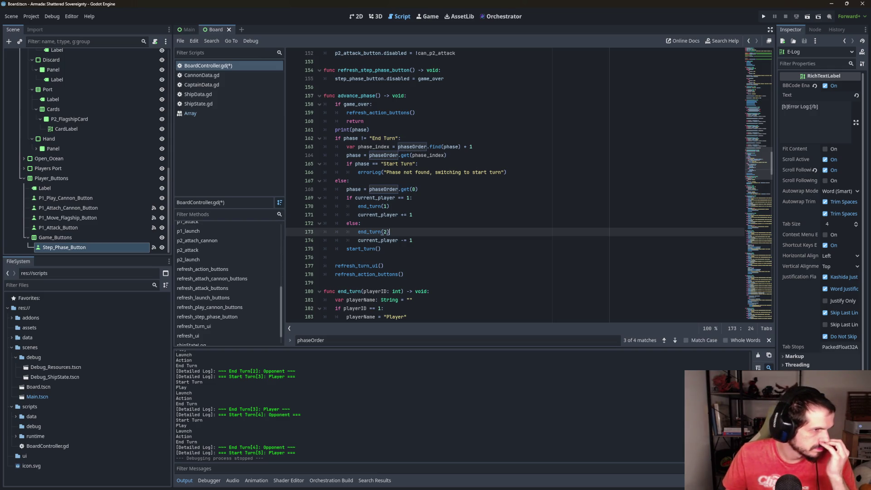
{"action": "scroll", "coordinate": [239, 274], "scroll_direction": "up", "scroll_amount": 5}
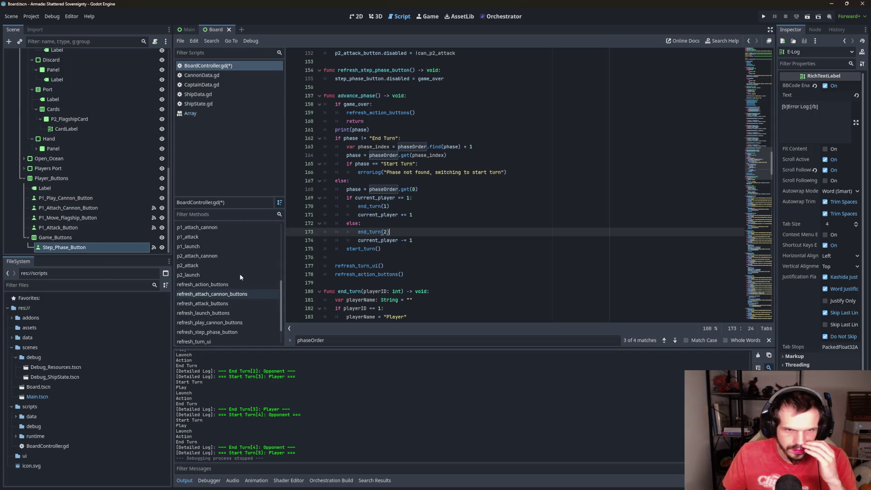
{"action": "scroll", "coordinate": [231, 281], "scroll_direction": "down", "scroll_amount": 5}
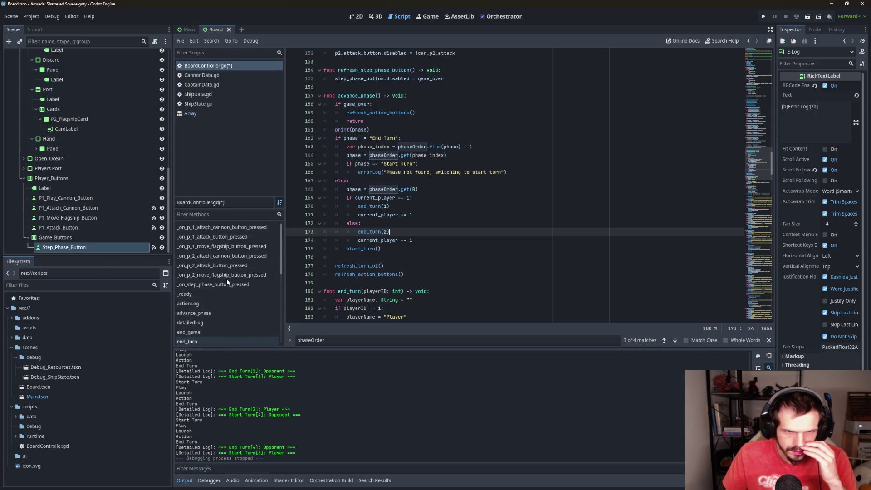
{"action": "left_click", "coordinate": [233, 339]}
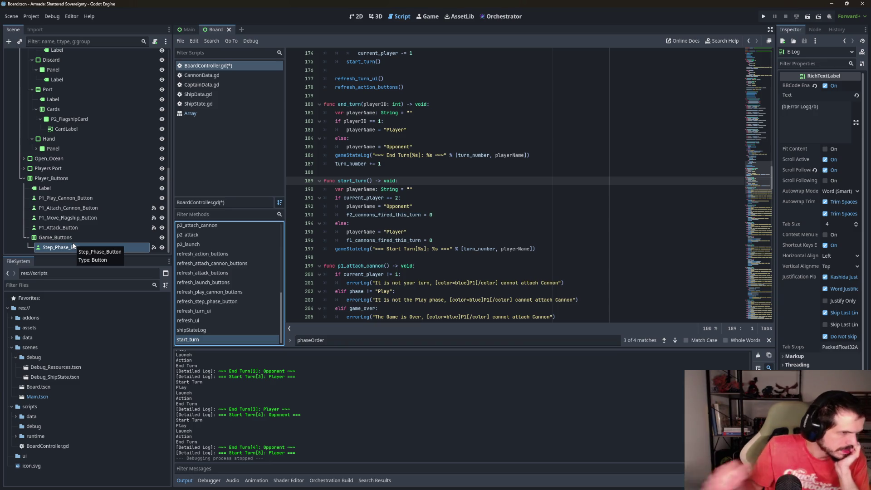
{"action": "scroll", "coordinate": [299, 235], "scroll_direction": "up", "scroll_amount": 1}
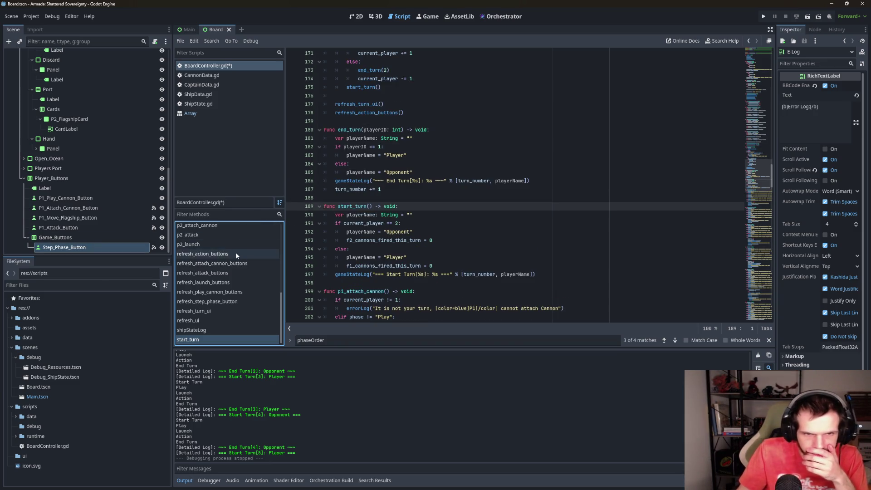
{"action": "scroll", "coordinate": [224, 265], "scroll_direction": "up", "scroll_amount": 1}
{"action": "scroll", "coordinate": [222, 269], "scroll_direction": "up", "scroll_amount": 5}
{"action": "left_click", "coordinate": [216, 313]}
{"action": "scroll", "coordinate": [453, 193], "scroll_direction": "down", "scroll_amount": 3}
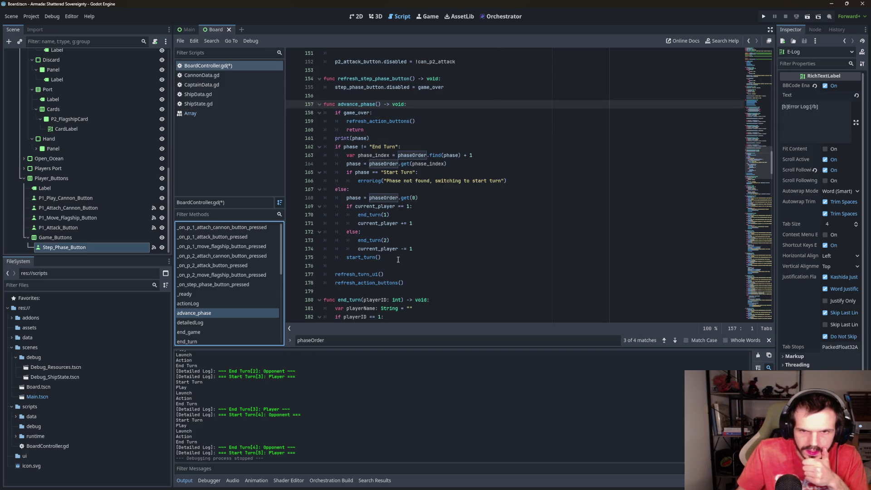
{"action": "left_click", "coordinate": [397, 260]}
{"action": "left_click", "coordinate": [415, 248]}
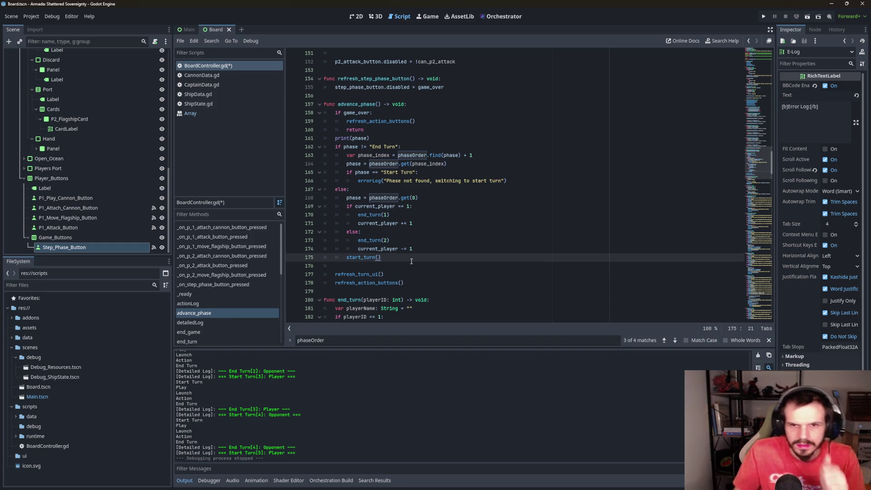
{"action": "left_click", "coordinate": [384, 269]}
Add gameStateLog("-- Phase: " + phase + " --") after start_turn() in advance_phase
{"action": "key", "text": "Return"}
{"action": "key", "text": "Return"}
{"action": "key", "text": "Up"}
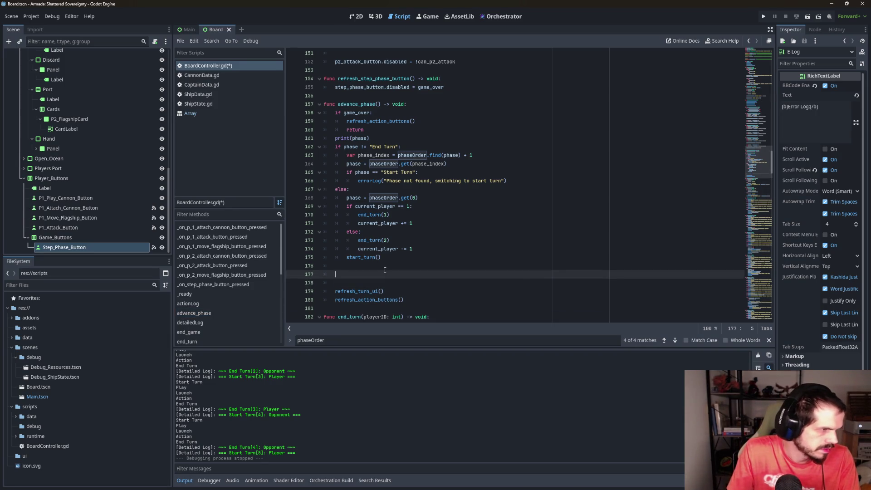
{"action": "type", "text": "ga"}
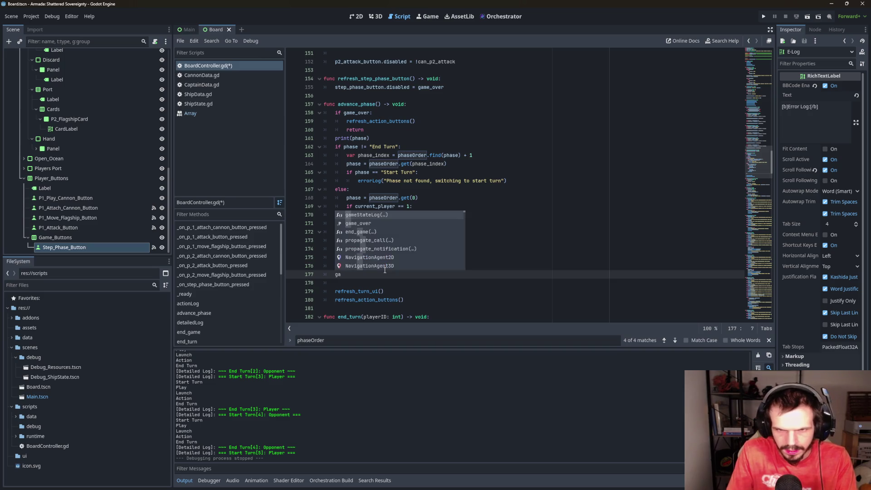
{"action": "key", "text": "Return"}
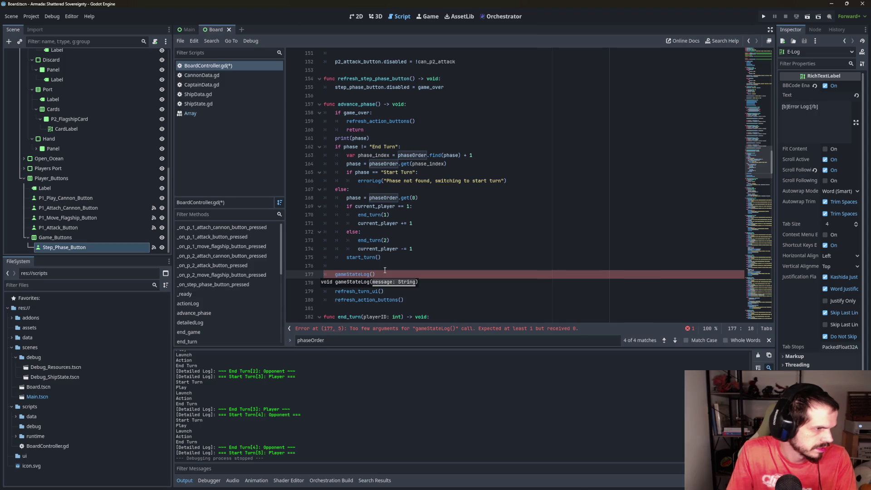
{"action": "type", "text": "\""}
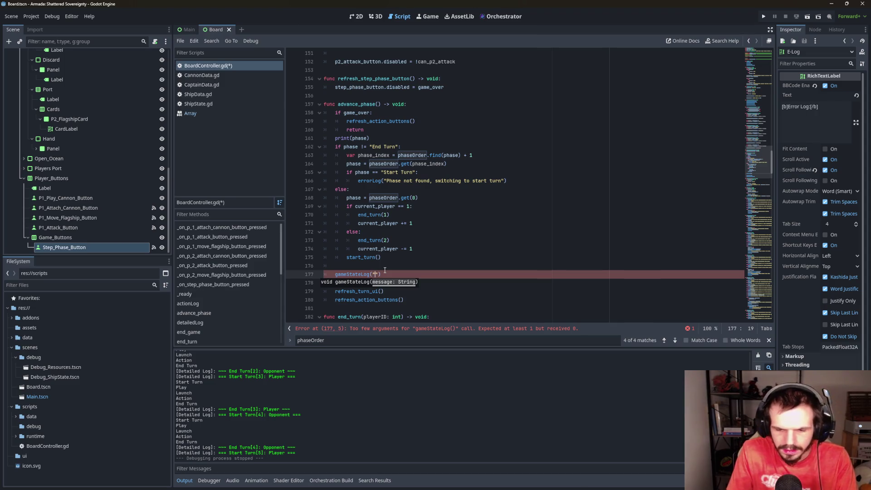
{"action": "type", "text": "-- Phase"}
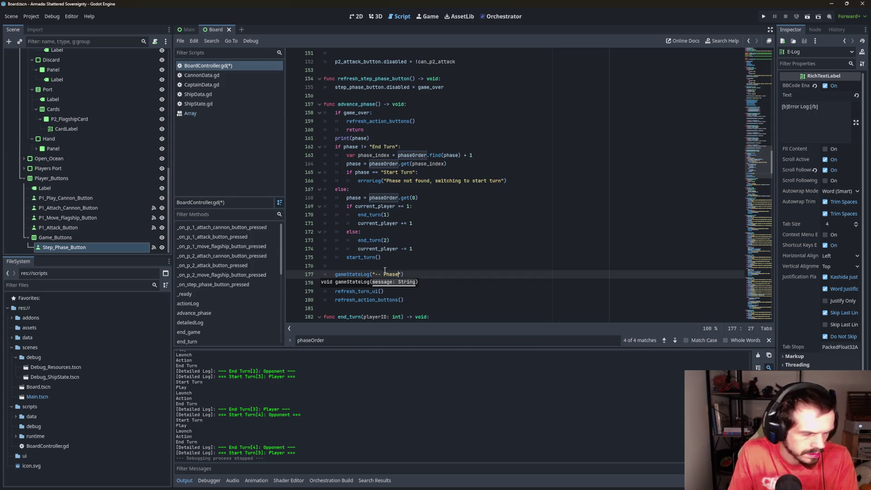
{"action": "type", "text": ":"}
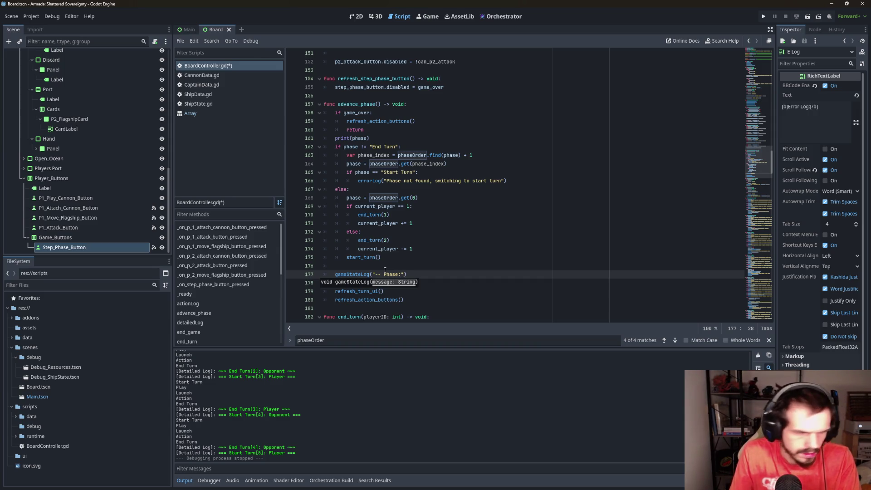
{"action": "type", "text": " \""}
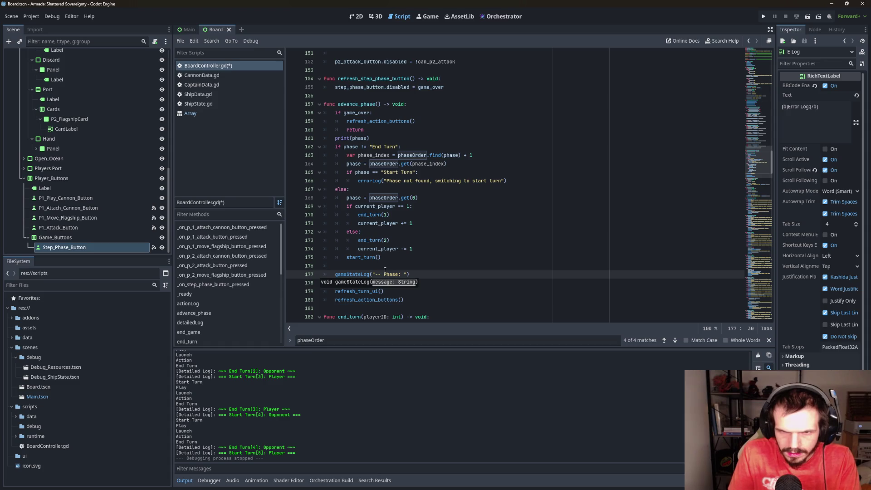
{"action": "type", "text": " + "}
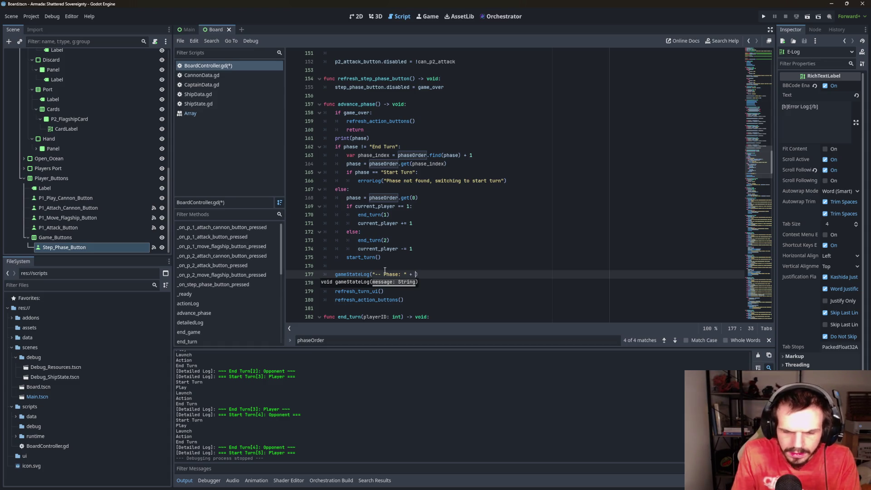
{"action": "type", "text": "phase "}
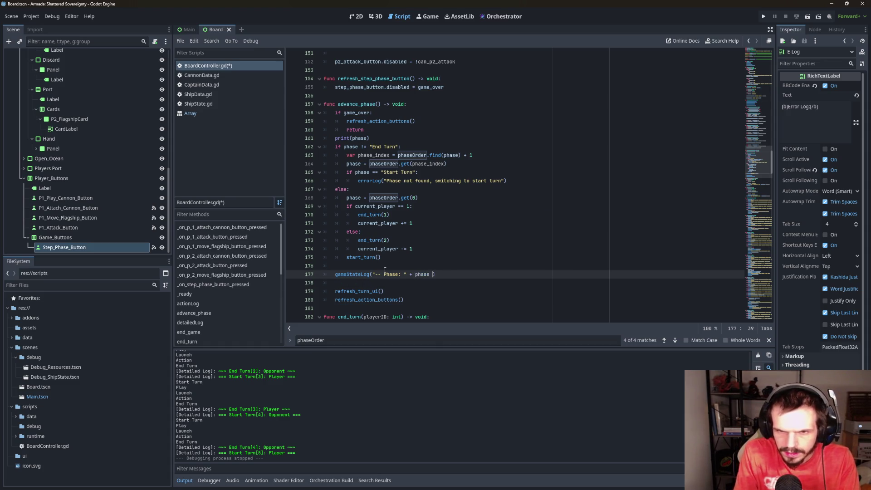
{"action": "type", "text": "+ \" --"}
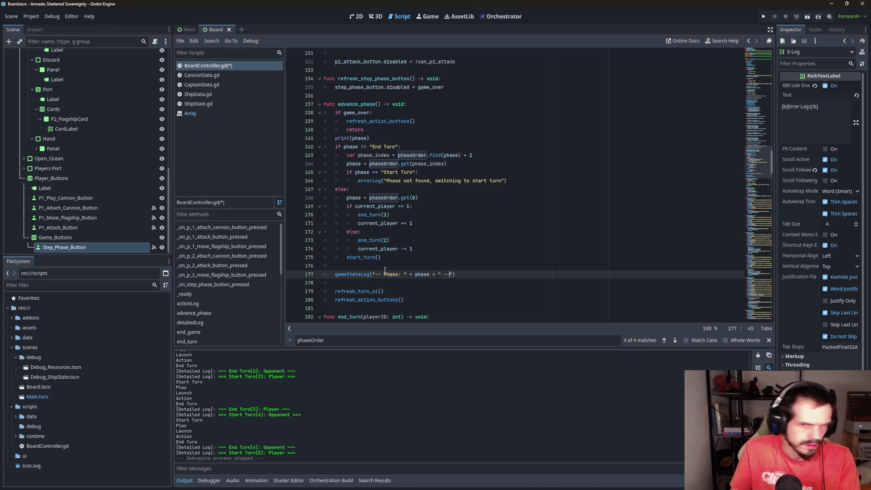
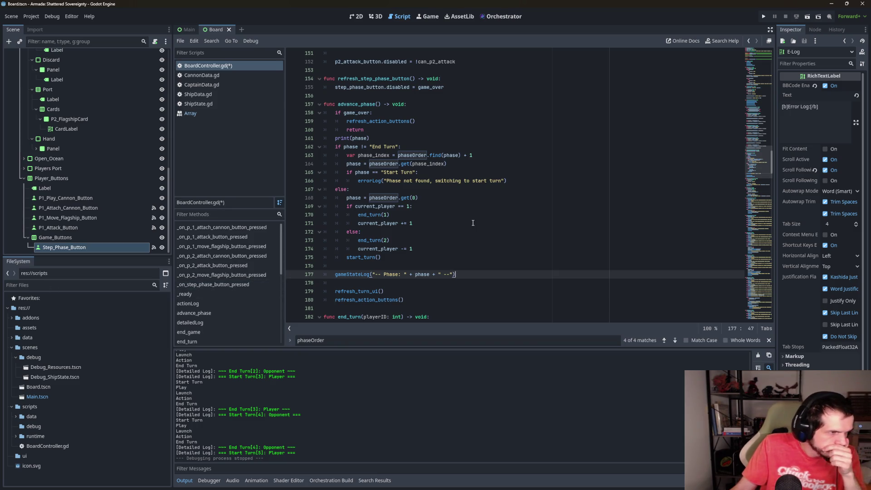
Rename the constant ZONE_SEA on line 8 to ZONE_OCEAN
{"action": "scroll", "coordinate": [473, 222], "scroll_direction": "up", "scroll_amount": 20}
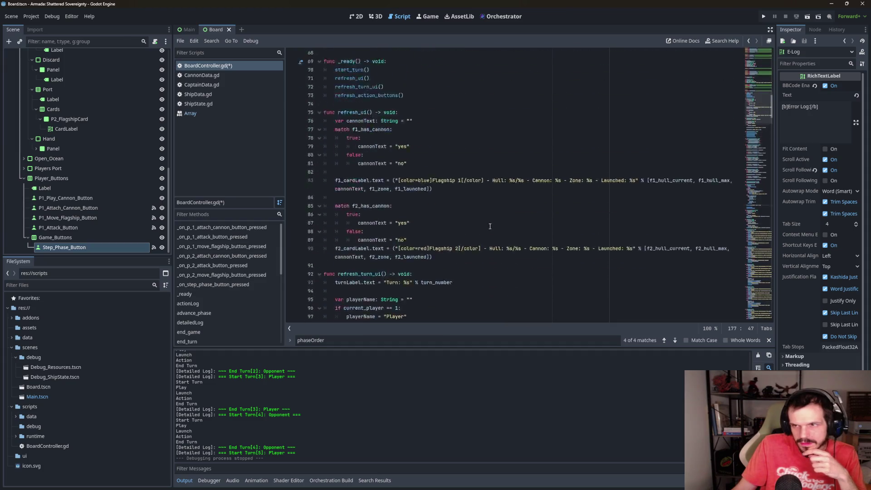
{"action": "scroll", "coordinate": [490, 226], "scroll_direction": "up", "scroll_amount": 8}
{"action": "scroll", "coordinate": [390, 218], "scroll_direction": "down", "scroll_amount": 7}
{"action": "scroll", "coordinate": [448, 224], "scroll_direction": "up", "scroll_amount": 8}
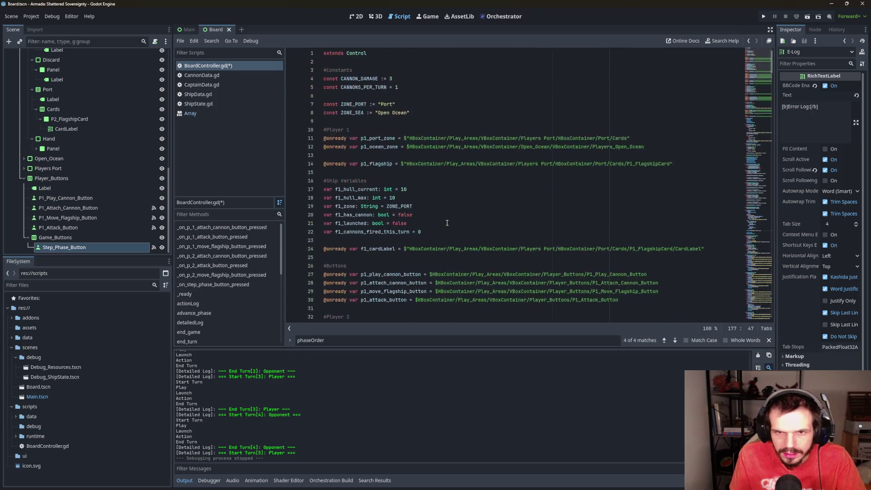
{"action": "double_click", "coordinate": [361, 113]}
{"action": "left_click", "coordinate": [367, 112]}
{"action": "key", "text": "Left"}
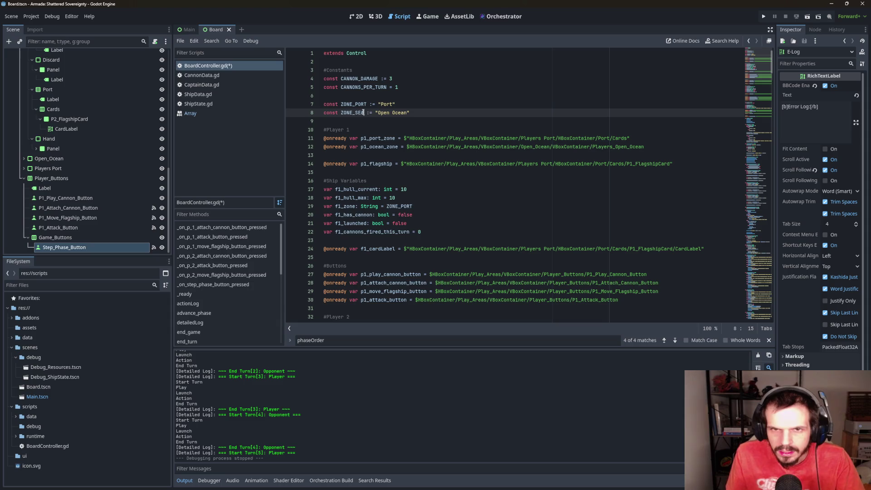
{"action": "key", "text": "BackSpace"}
{"action": "key", "text": "BackSpace"}
{"action": "key", "text": "BackSpace"}
{"action": "type", "text": "OCEAN"}
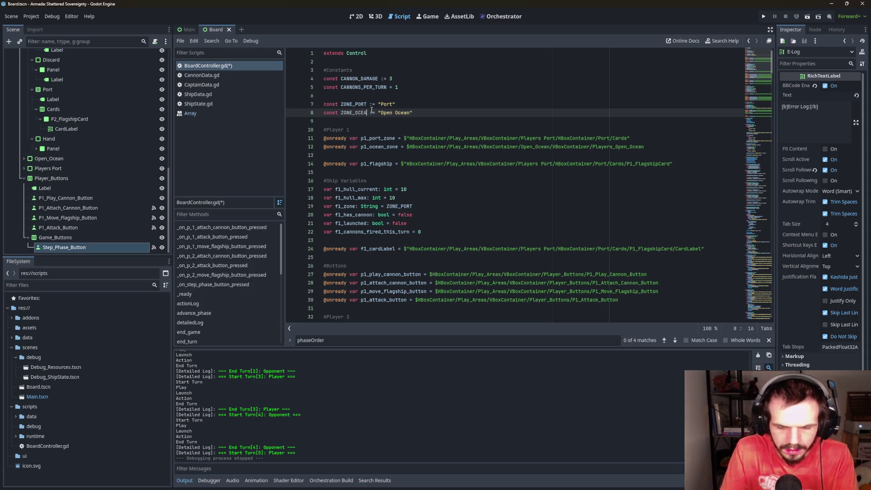
{"action": "key", "text": "Up"}
{"action": "key", "text": "Up"}
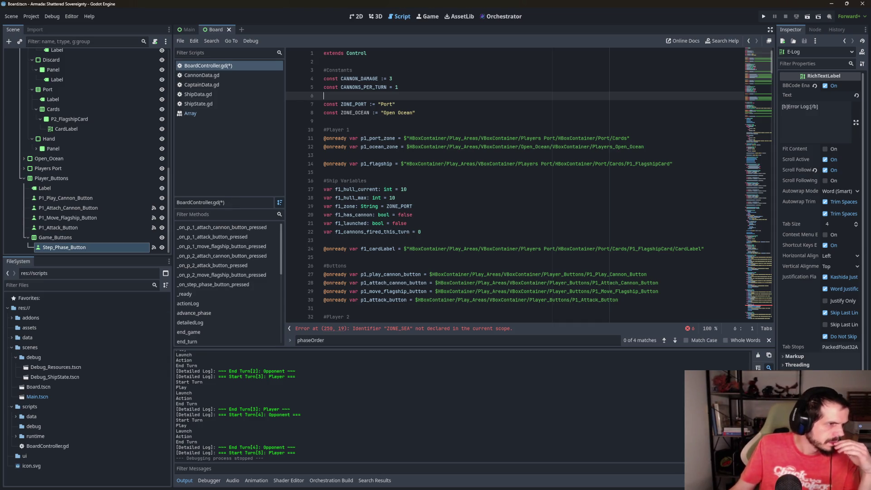
Fix the errors on lines 250 and 272 by changing ZONE_SEA to ZONE_OCEAN
{"action": "left_click", "coordinate": [558, 122]}
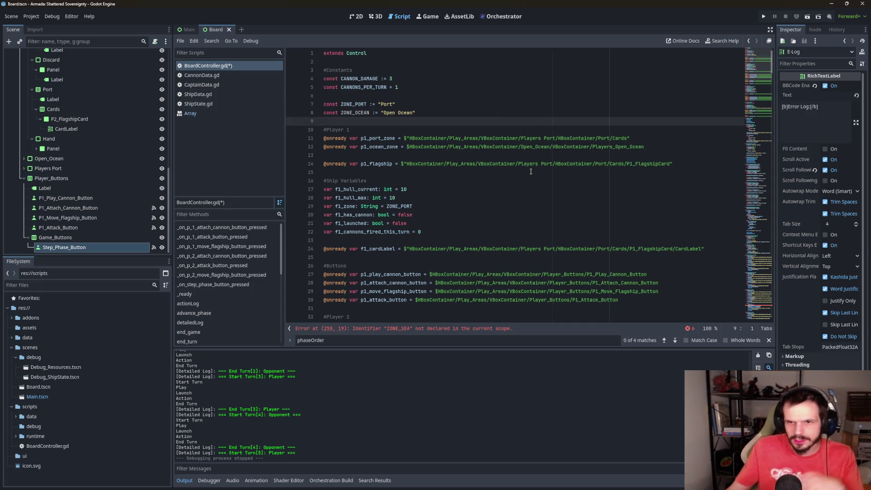
{"action": "scroll", "coordinate": [530, 172], "scroll_direction": "down", "scroll_amount": 14}
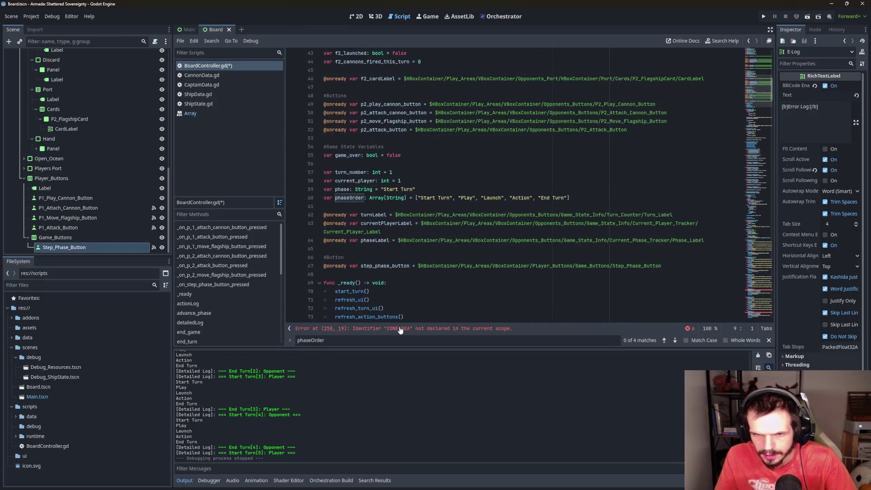
{"action": "left_click", "coordinate": [399, 329]}
{"action": "key", "text": "BackSpace"}
{"action": "key", "text": "BackSpace"}
{"action": "key", "text": "BackSpace"}
{"action": "type", "text": "OC"}
{"action": "key", "text": "Return"}
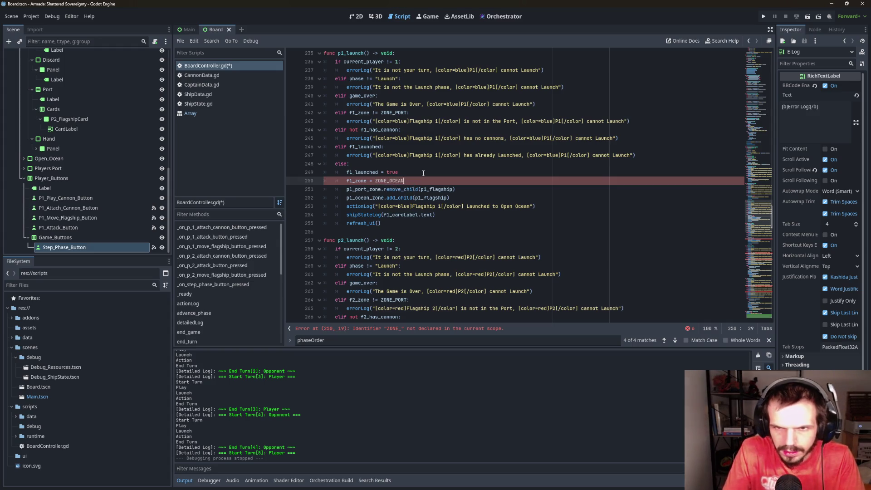
{"action": "left_click", "coordinate": [407, 335]}
{"action": "left_click", "coordinate": [408, 182]}
{"action": "key", "text": "BackSpace"}
{"action": "key", "text": "BackSpace"}
{"action": "key", "text": "BackSpace"}
{"action": "type", "text": "OCEAN"}
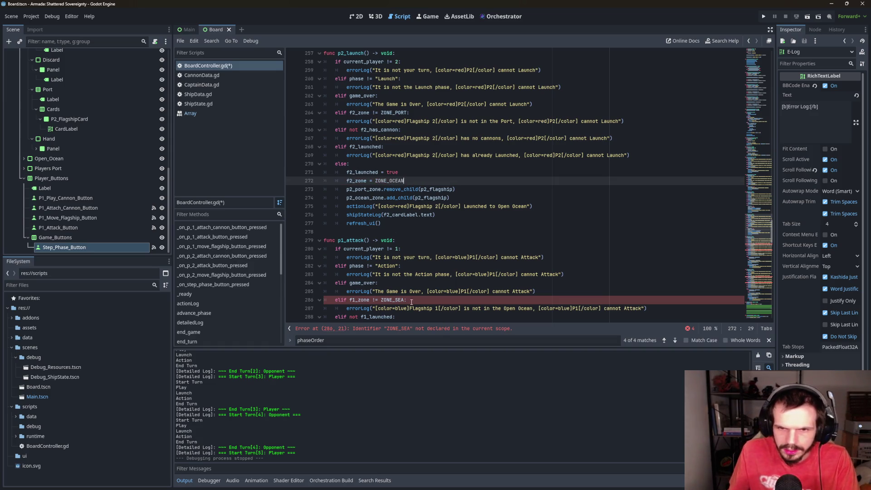
Change the remaining ZONE_SEA uses on lines 286, 292, 318 and 324 to ZONE_OCEAN
{"action": "left_click", "coordinate": [410, 298]}
{"action": "key", "text": "BackSpace"}
{"action": "key", "text": "BackSpace"}
{"action": "key", "text": "BackSpace"}
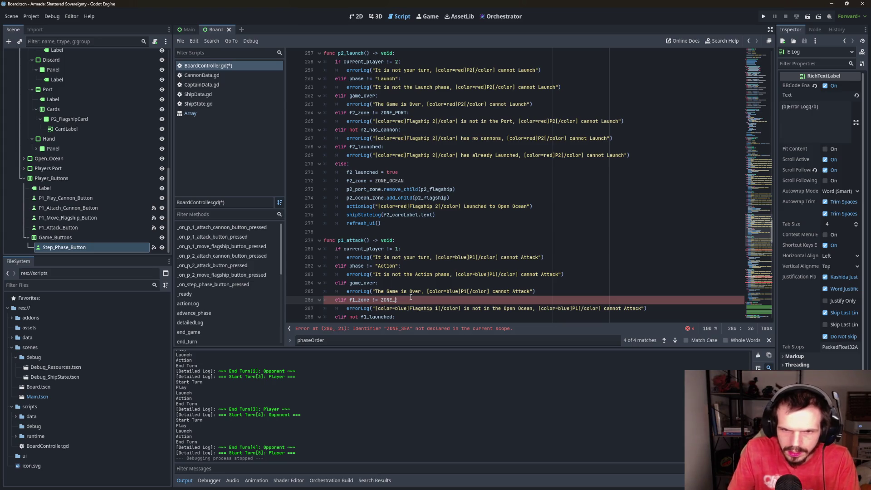
{"action": "type", "text": "OCEAN"}
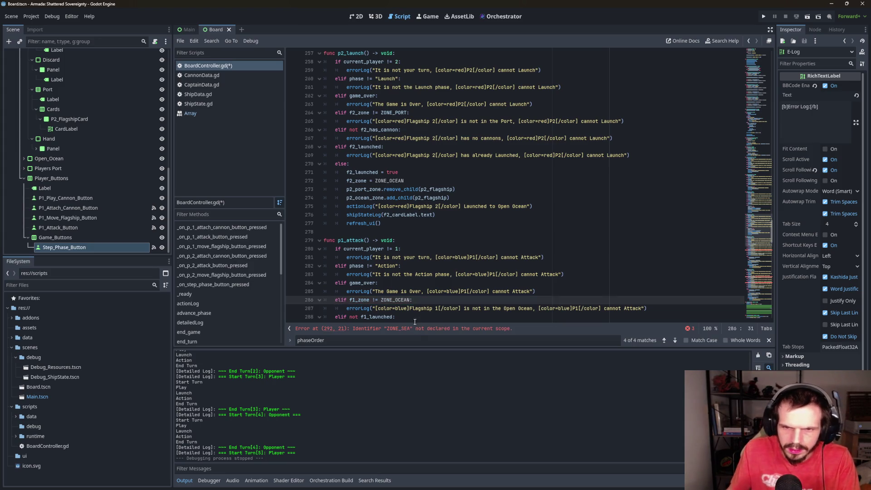
{"action": "left_click", "coordinate": [399, 328]}
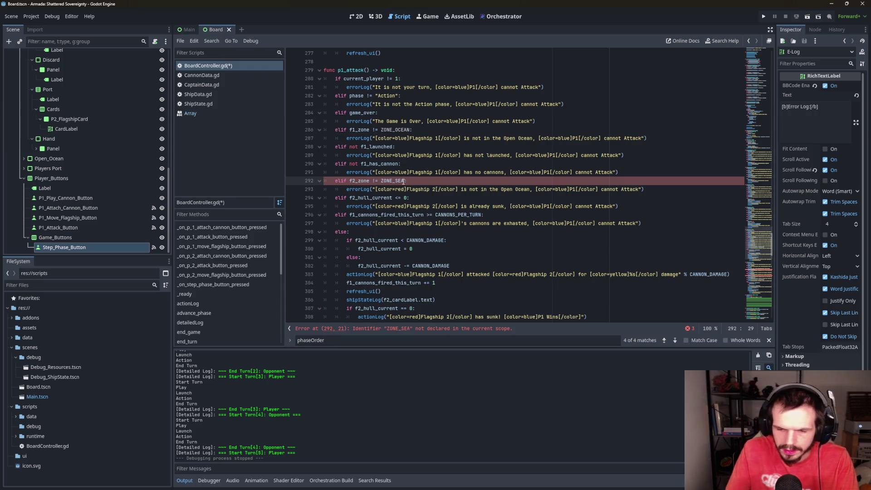
{"action": "key", "text": "BackSpace"}
{"action": "key", "text": "BackSpace"}
{"action": "key", "text": "BackSpace"}
{"action": "type", "text": "OCEAN"}
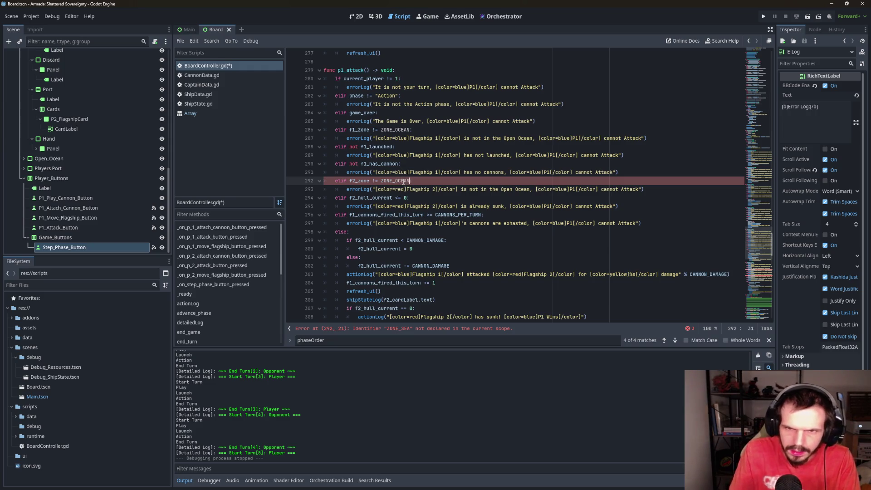
{"action": "left_click", "coordinate": [454, 328]}
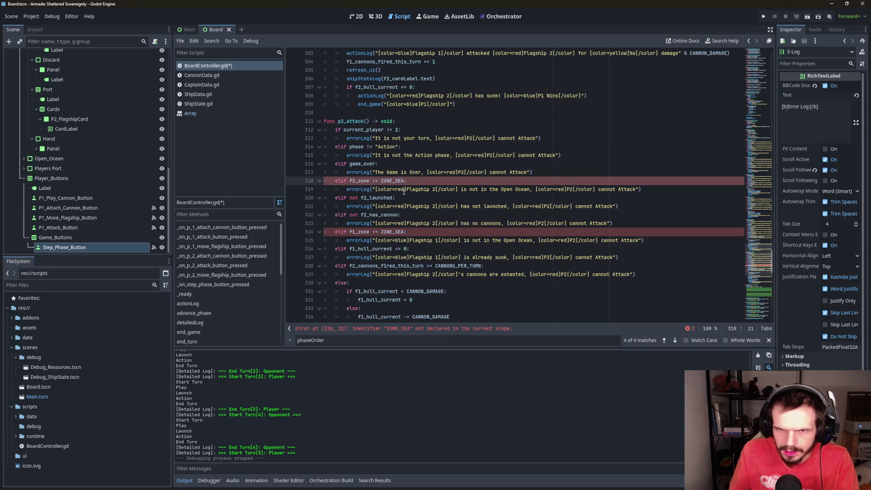
{"action": "key", "text": "BackSpace"}
{"action": "key", "text": "BackSpace"}
{"action": "key", "text": "BackSpace"}
{"action": "type", "text": "OCEAN"}
{"action": "left_click", "coordinate": [404, 232]}
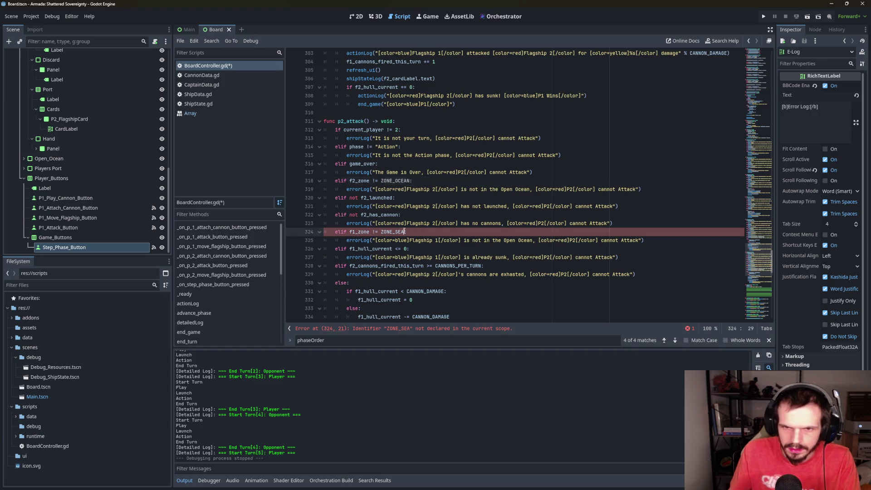
{"action": "key", "text": "BackSpace"}
{"action": "key", "text": "BackSpace"}
{"action": "key", "text": "BackSpace"}
{"action": "type", "text": "OCEAN"}
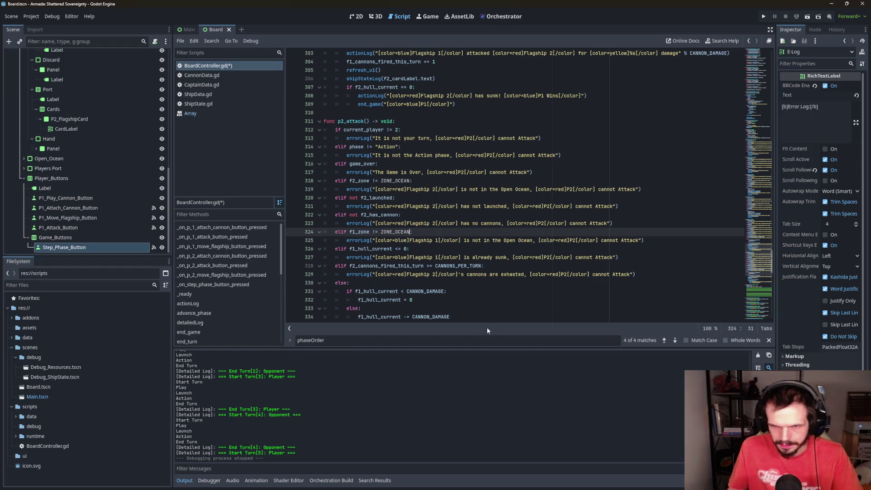
{"action": "scroll", "coordinate": [493, 274], "scroll_direction": "down", "scroll_amount": 7}
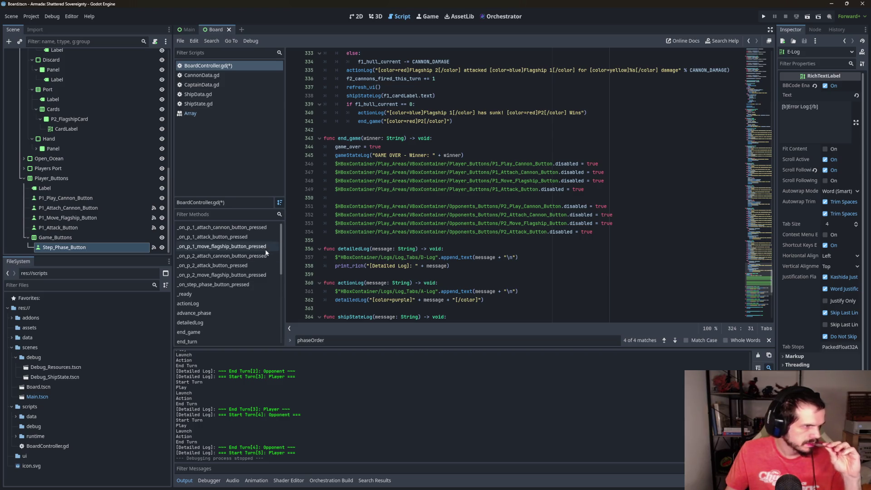
Jump to p1_attach_cannon from the Filter Methods list
{"action": "scroll", "coordinate": [236, 289], "scroll_direction": "down", "scroll_amount": 5}
{"action": "left_click", "coordinate": [229, 279]}
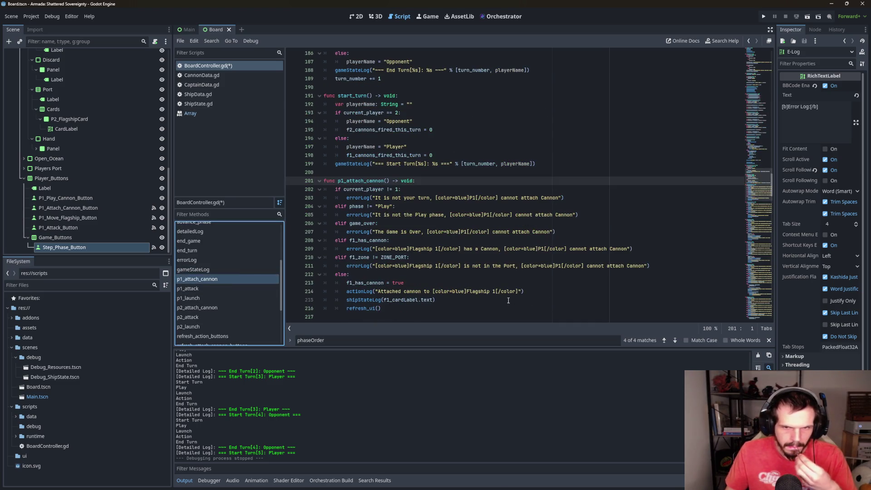
Move p1_attach_cannon's shipStateLog(f1_cardLabel.text) call below refresh_ui() and fix its indentation
{"action": "left_click", "coordinate": [454, 300]}
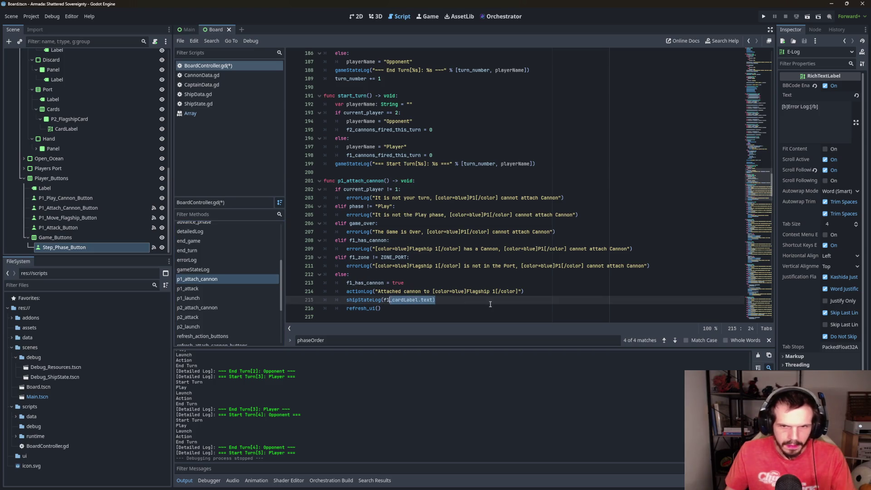
{"action": "scroll", "coordinate": [440, 248], "scroll_direction": "down", "scroll_amount": 2}
{"action": "key", "text": "Down"}
{"action": "key", "text": "Down"}
{"action": "left_click", "coordinate": [439, 248]}
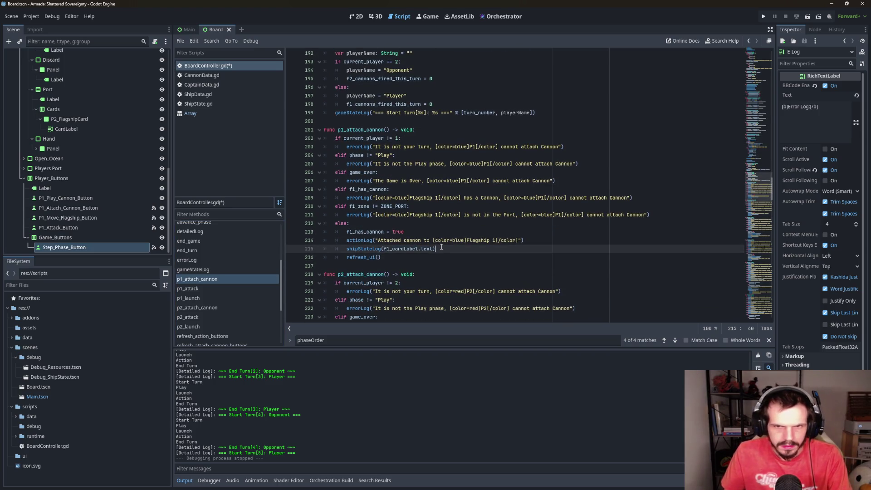
{"action": "left_click_drag", "start_coordinate": [436, 249], "coordinate": [296, 251]}
{"action": "key", "text": "ctrl+c"}
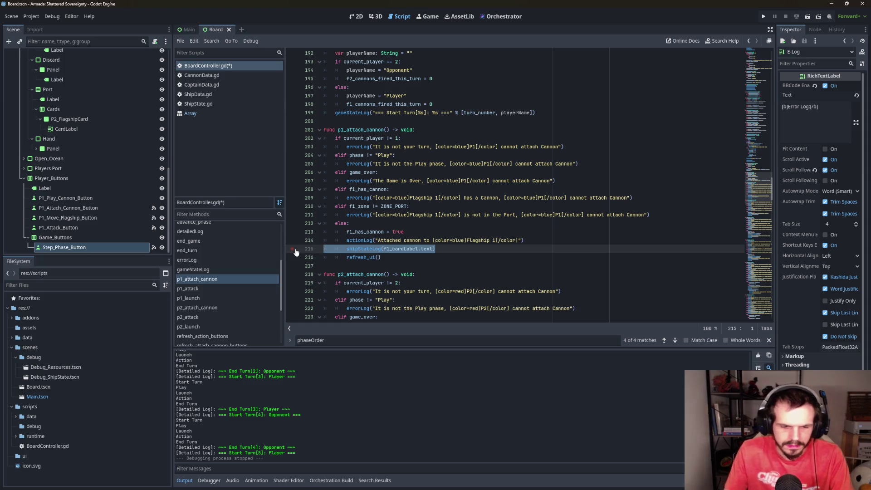
{"action": "key", "text": "BackSpace"}
{"action": "key", "text": "Delete"}
{"action": "left_click", "coordinate": [417, 248]}
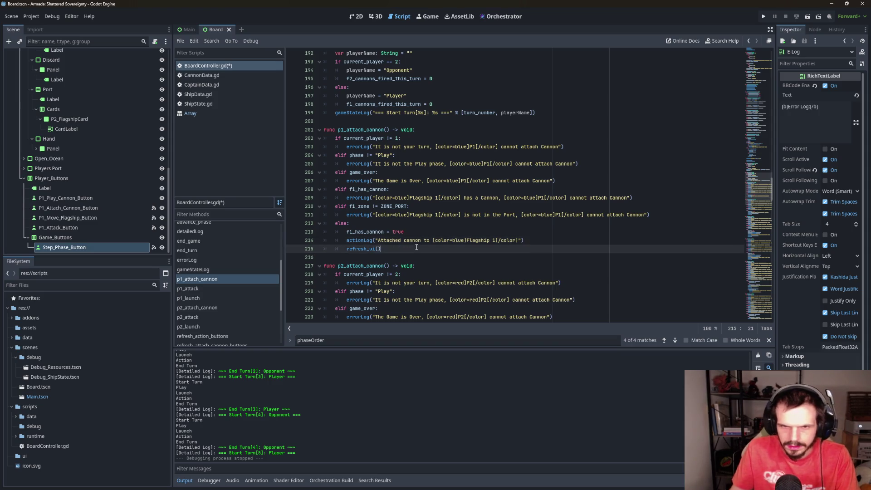
{"action": "key", "text": "Return"}
{"action": "key", "text": "ctrl+v"}
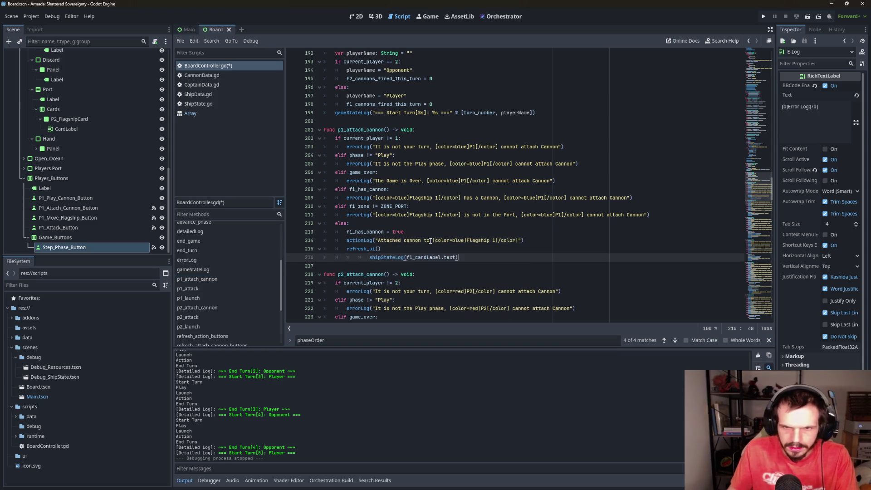
{"action": "left_click", "coordinate": [370, 257]}
{"action": "key", "text": "BackSpace"}
{"action": "key", "text": "BackSpace"}
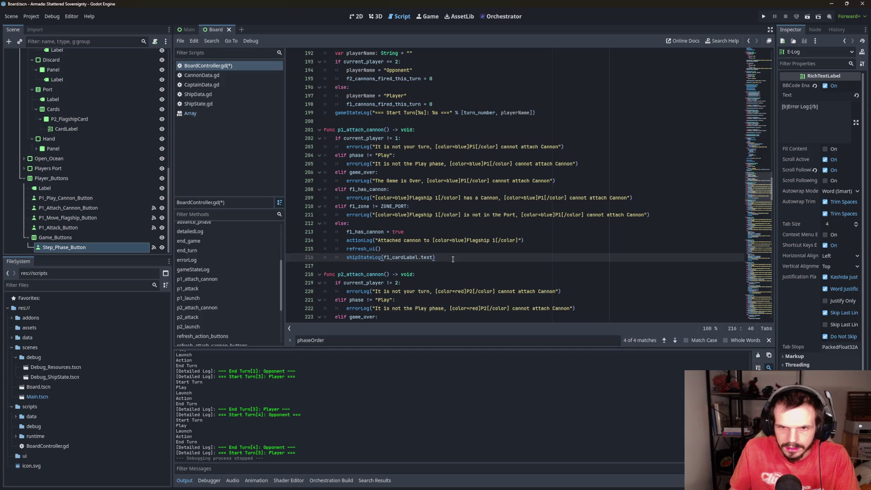
Move the shipStateLog call in p2_attach_cannon to after refresh_ui()
{"action": "scroll", "coordinate": [453, 259], "scroll_direction": "down", "scroll_amount": 1}
{"action": "scroll", "coordinate": [456, 257], "scroll_direction": "down", "scroll_amount": 2}
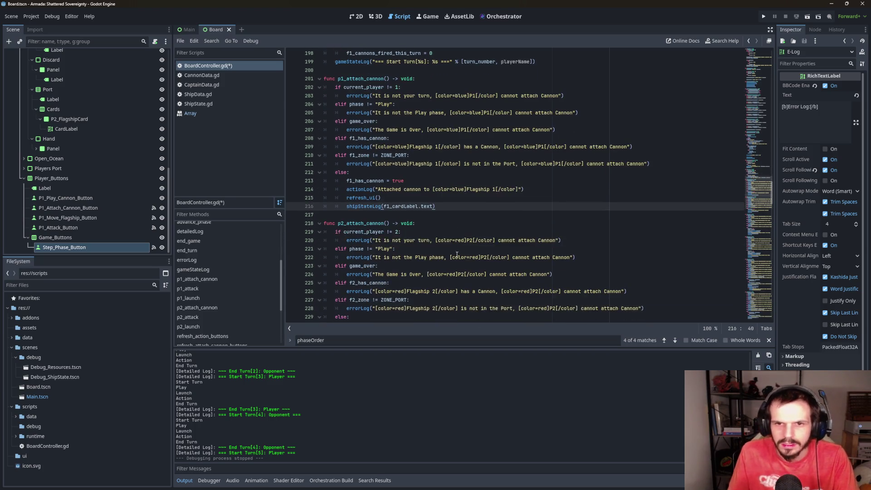
{"action": "scroll", "coordinate": [451, 251], "scroll_direction": "up", "scroll_amount": 2}
{"action": "scroll", "coordinate": [451, 251], "scroll_direction": "down", "scroll_amount": 2}
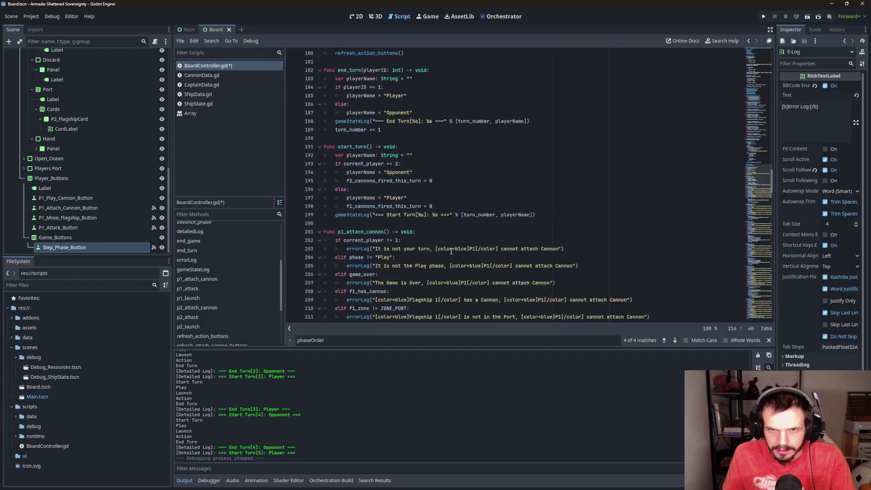
{"action": "scroll", "coordinate": [450, 252], "scroll_direction": "down", "scroll_amount": 2}
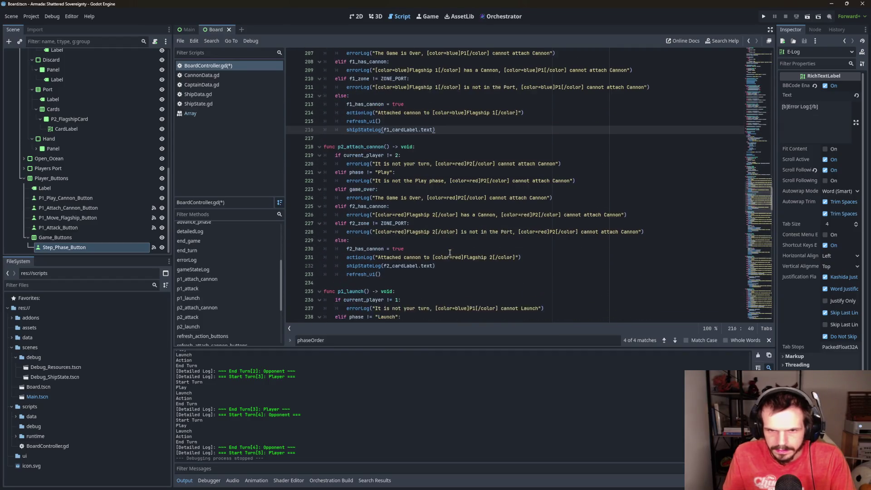
{"action": "left_click_drag", "start_coordinate": [434, 266], "coordinate": [345, 266]}
{"action": "key", "text": "ctrl+c"}
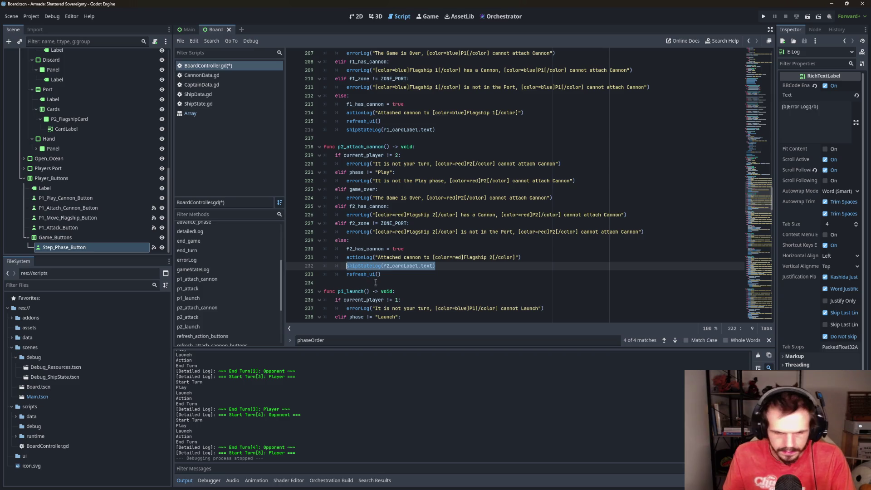
{"action": "key", "text": "BackSpace"}
{"action": "key", "text": "ctrl+shift+k"}
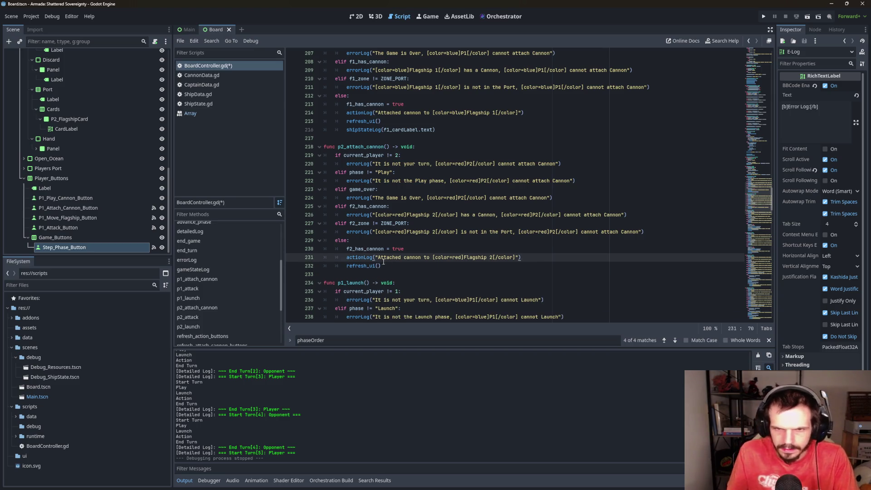
{"action": "left_click", "coordinate": [395, 265]}
{"action": "key", "text": "Return"}
{"action": "key", "text": "ctrl+v"}
{"action": "scroll", "coordinate": [445, 254], "scroll_direction": "down", "scroll_amount": 8}
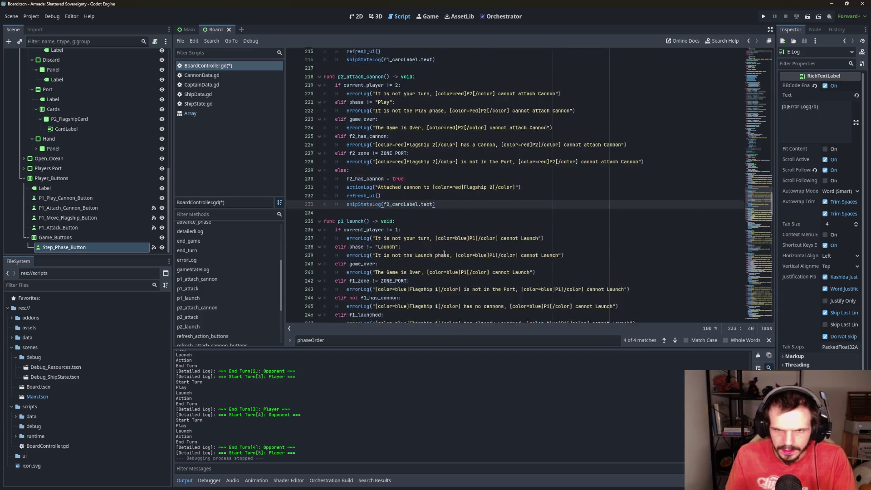
Move the shipStateLog call in p1_launch to after refresh_ui()
{"action": "left_click_drag", "start_coordinate": [436, 248], "coordinate": [346, 249]}
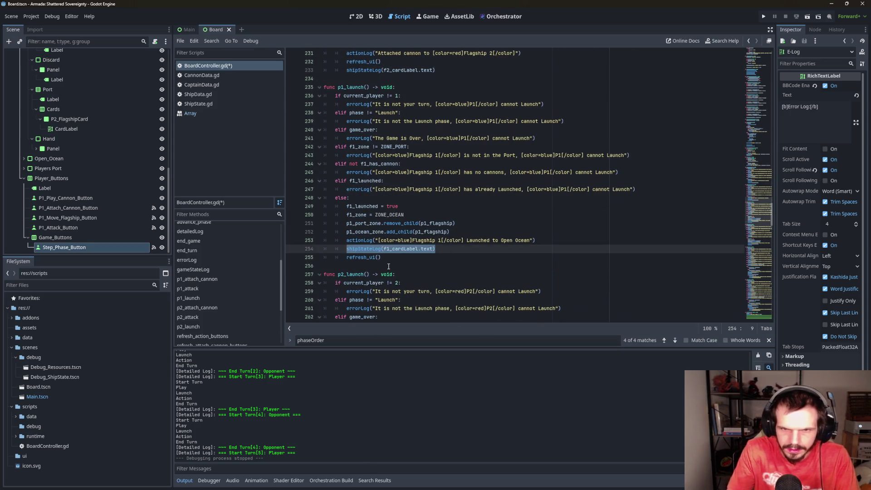
{"action": "key", "text": "ctrl+x"}
{"action": "key", "text": "ctrl+shift+k"}
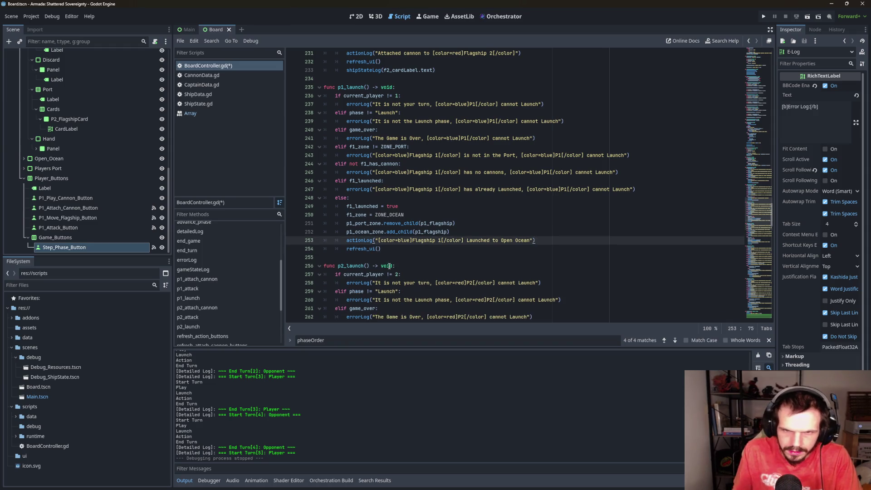
{"action": "left_click", "coordinate": [395, 249]}
{"action": "key", "text": "Return"}
{"action": "key", "text": "ctrl+v"}
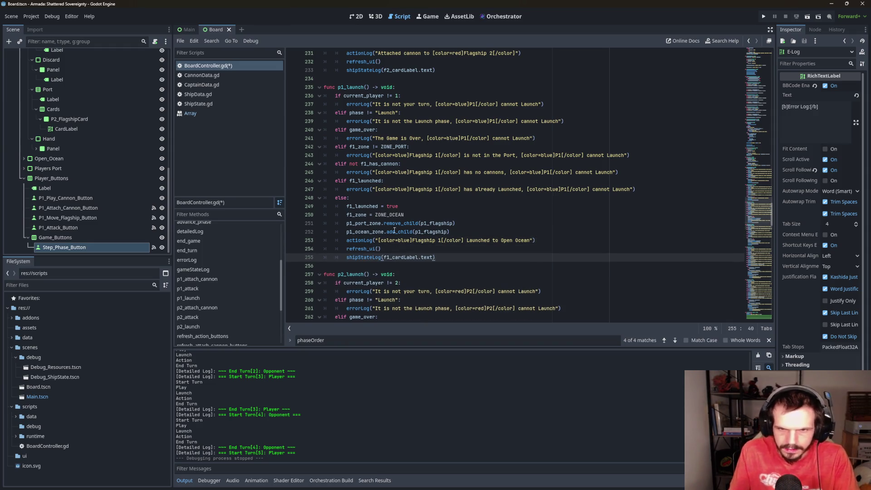
{"action": "scroll", "coordinate": [395, 231], "scroll_direction": "down", "scroll_amount": 5}
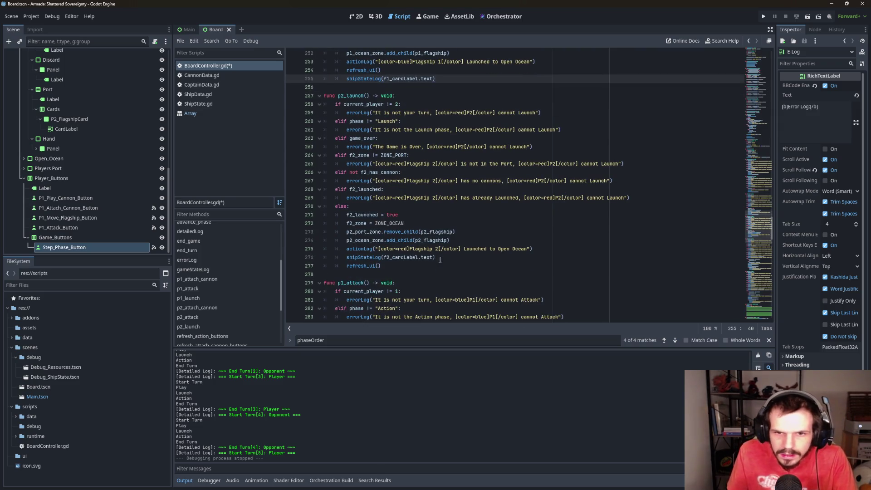
Move the shipStateLog call in p2_launch to after refresh_ui()
{"action": "left_click_drag", "start_coordinate": [436, 261], "coordinate": [343, 257]}
{"action": "key", "text": "BackSpace"}
{"action": "key", "text": "ctrl+shift+k"}
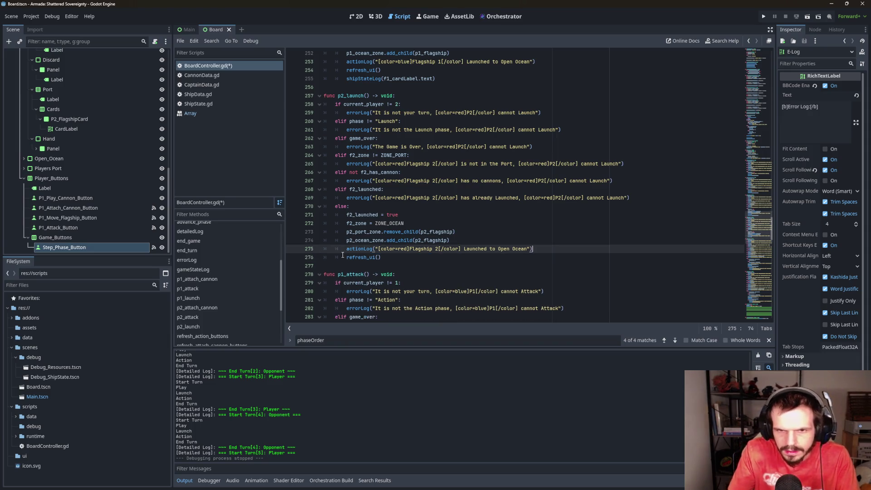
{"action": "left_click", "coordinate": [389, 257]}
{"action": "key", "text": "Return"}
{"action": "key", "text": "ctrl+v"}
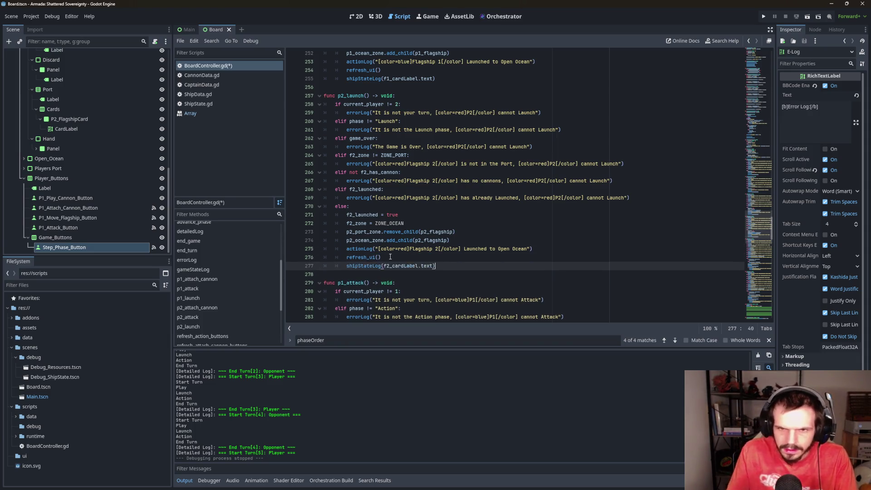
{"action": "scroll", "coordinate": [409, 249], "scroll_direction": "down", "scroll_amount": 10}
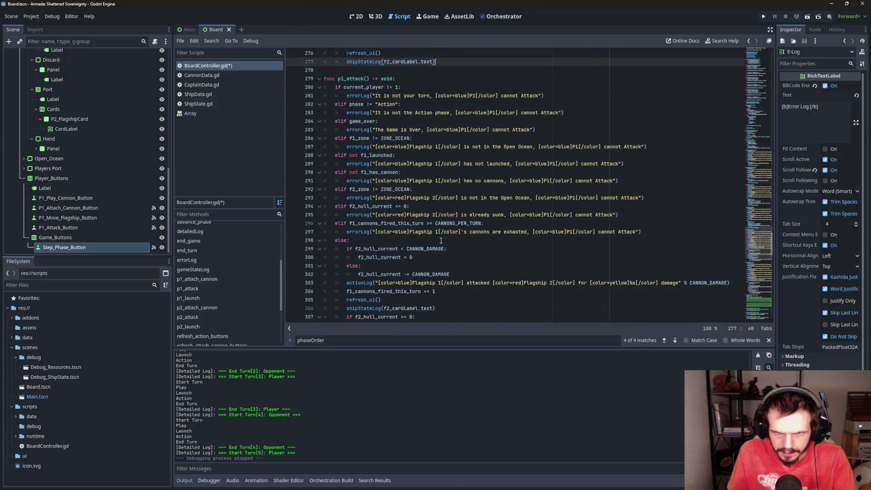
{"action": "scroll", "coordinate": [439, 232], "scroll_direction": "down", "scroll_amount": 8}
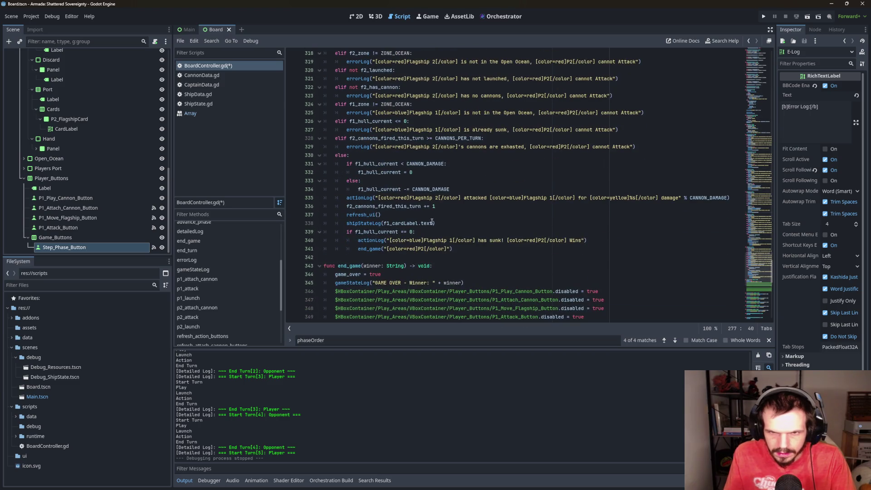
{"action": "scroll", "coordinate": [432, 221], "scroll_direction": "down", "scroll_amount": 5}
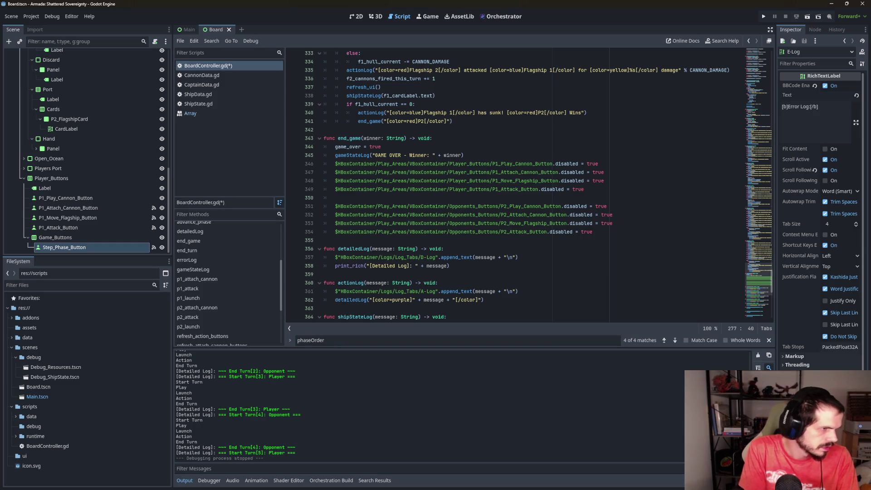
Replace end_game's button .disabled lines with a single refresh_action_buttons() call
{"action": "mouse_move", "coordinate": [605, 231]}
{"action": "left_mouse_down"}
{"action": "mouse_move", "coordinate": [454, 181]}
{"action": "mouse_move", "coordinate": [408, 156]}
{"action": "mouse_move", "coordinate": [299, 164]}
{"action": "left_mouse_up"}
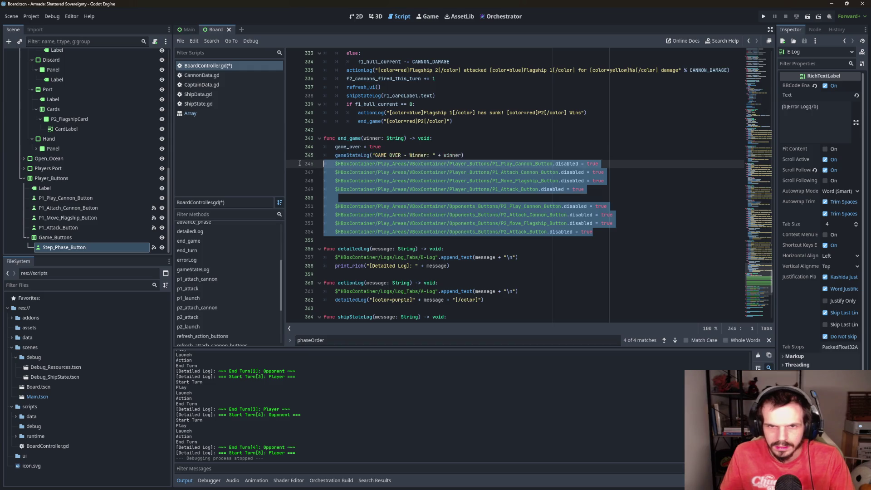
{"action": "key", "text": "Tab"}
{"action": "key", "text": "BackSpace"}
{"action": "type", "text": "refr"}
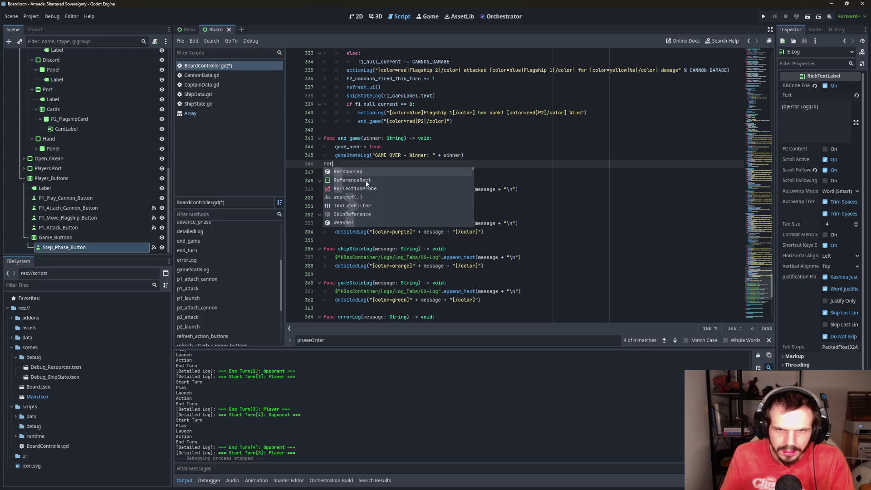
{"action": "type", "text": "e"}
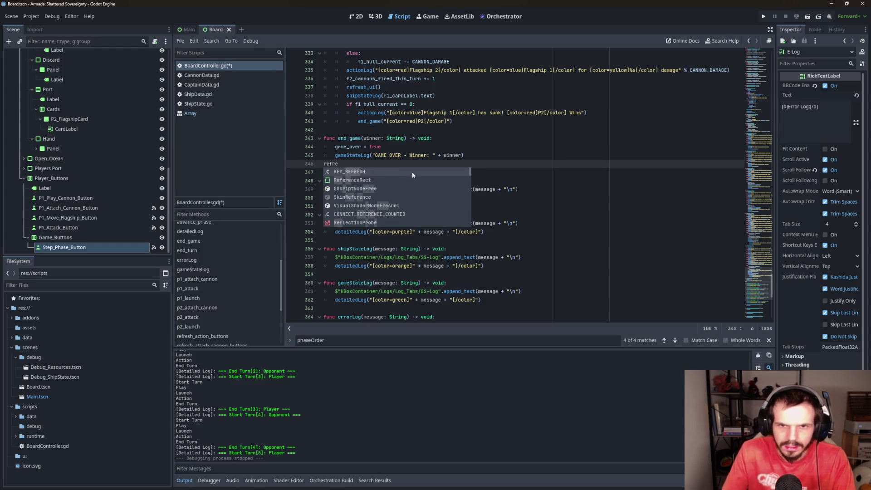
{"action": "left_click", "coordinate": [392, 165]}
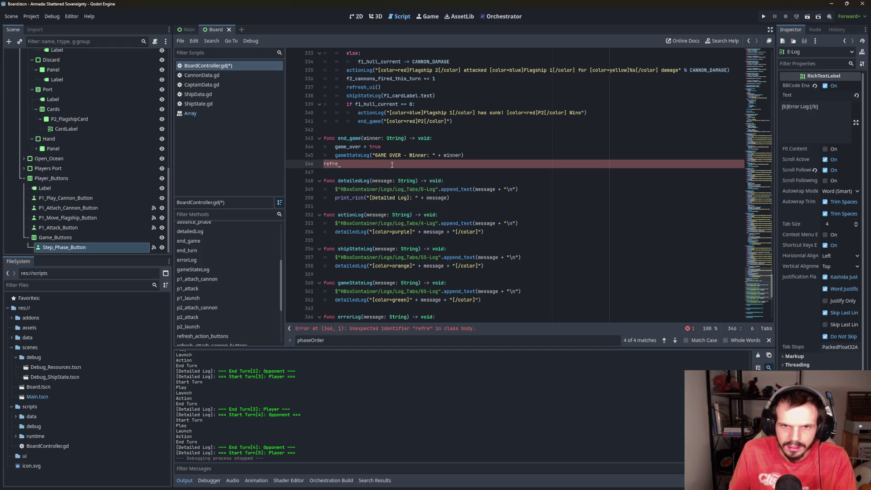
{"action": "key", "text": "BackSpace"}
{"action": "key", "text": "BackSpace"}
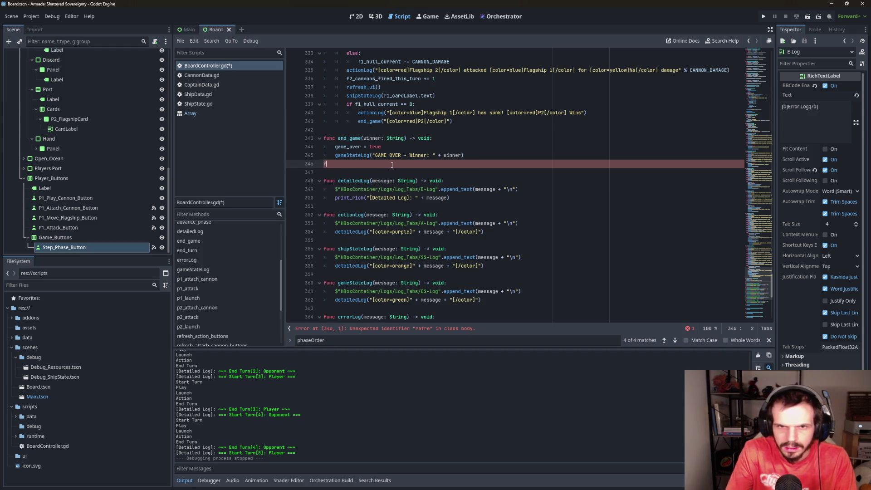
{"action": "type", "text": "ref"}
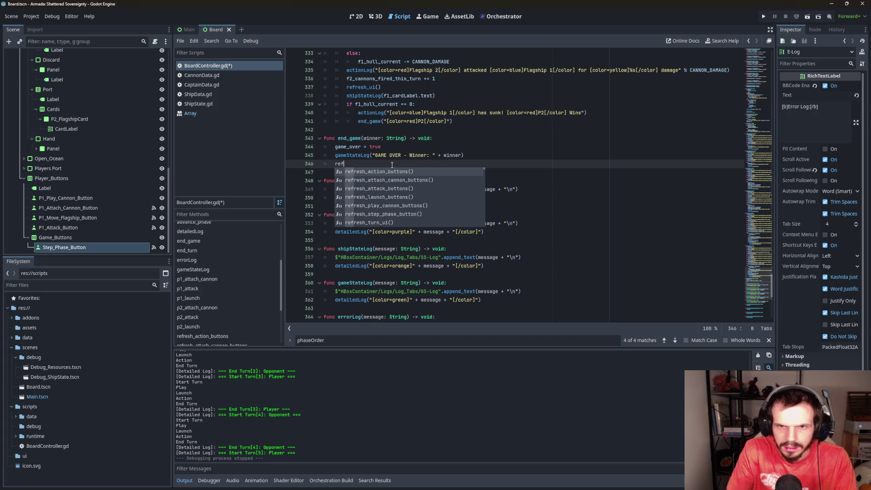
{"action": "key", "text": "Return"}
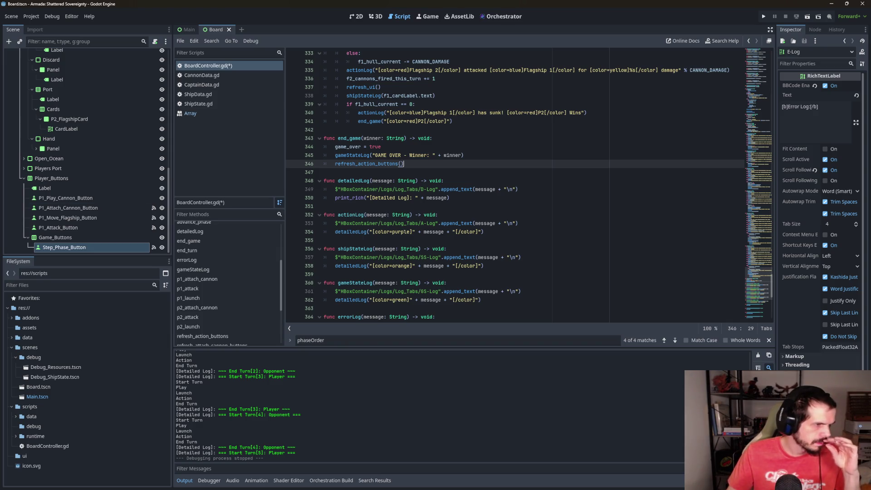
{"action": "left_click", "coordinate": [464, 155]}
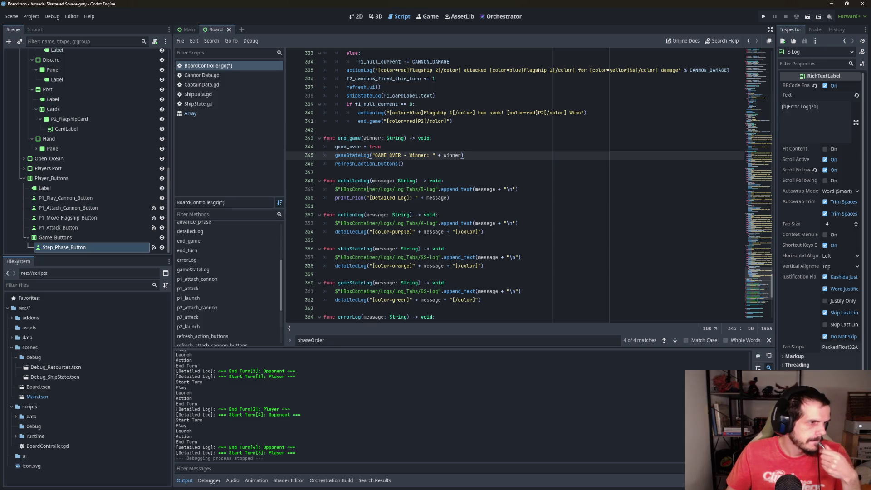
{"action": "scroll", "coordinate": [368, 190], "scroll_direction": "up", "scroll_amount": 2}
{"action": "scroll", "coordinate": [430, 177], "scroll_direction": "up", "scroll_amount": 2}
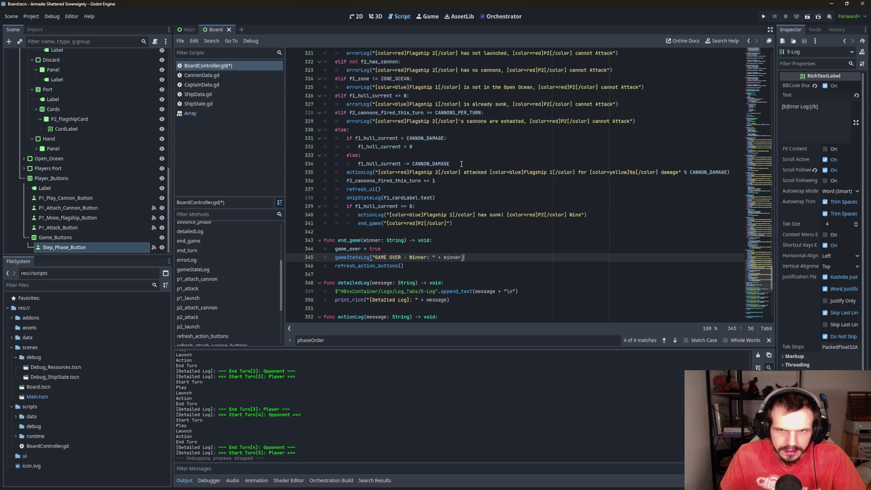
Delete p1_attack's if/else hull check on lines 299–302
{"action": "left_click_drag", "start_coordinate": [462, 164], "coordinate": [348, 138]}
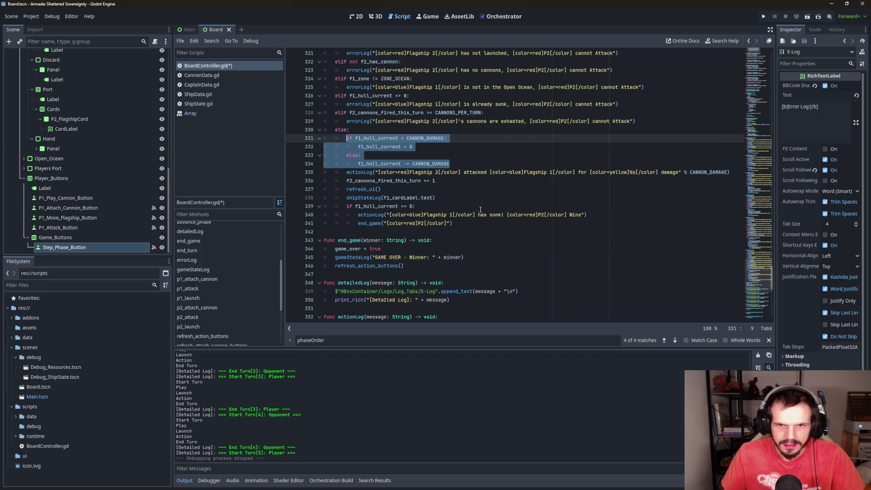
{"action": "scroll", "coordinate": [481, 210], "scroll_direction": "up", "scroll_amount": 11}
{"action": "left_click", "coordinate": [435, 155]}
{"action": "left_click_drag", "start_coordinate": [451, 172], "coordinate": [347, 147]}
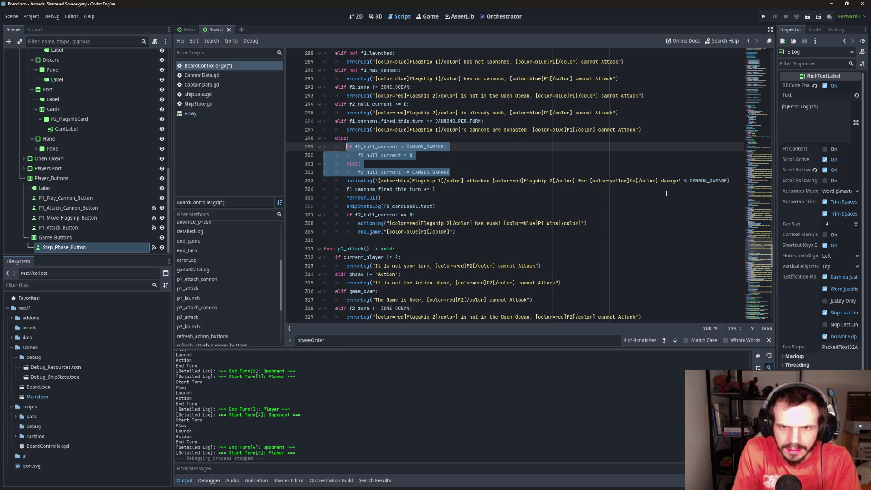
{"action": "key", "text": "BackSpace"}
Write f2_hull_current = max(0, f2_hull_current - CANNON_DAMAGE) in its place and select it
{"action": "type", "text": "f2"}
{"action": "key", "text": "Down"}
{"action": "key", "text": "Down"}
{"action": "key", "text": "Down"}
{"action": "key", "text": "Return"}
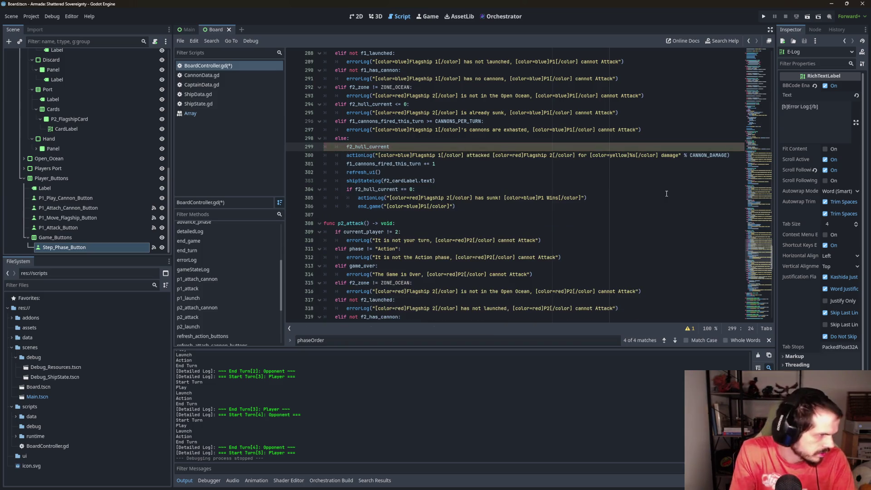
{"action": "type", "text": " = m"}
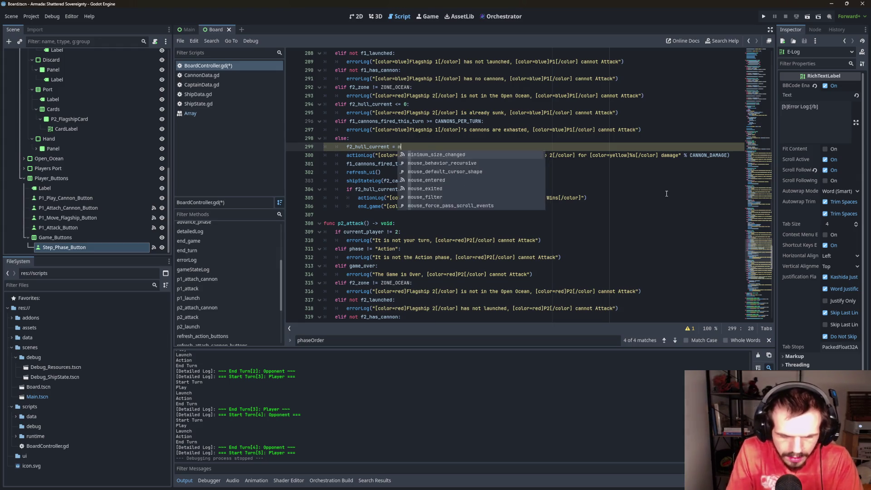
{"action": "type", "text": "ax("}
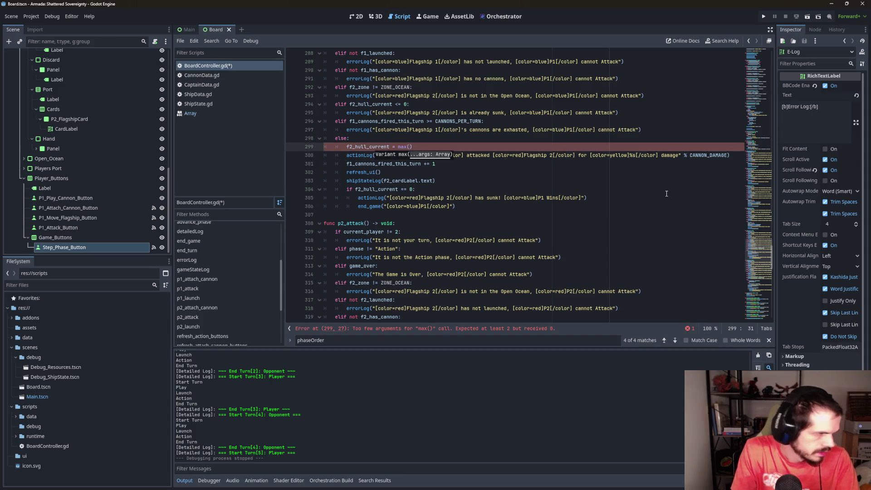
{"action": "type", "text": "0, "}
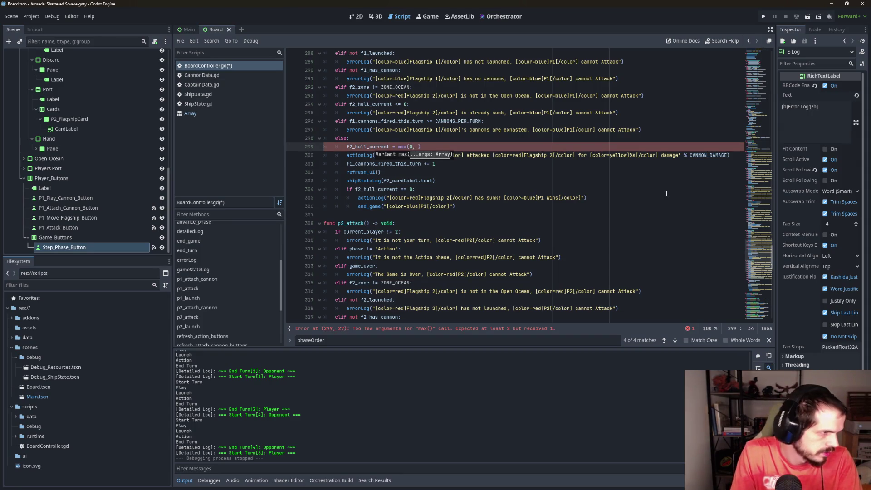
{"action": "type", "text": "f2"}
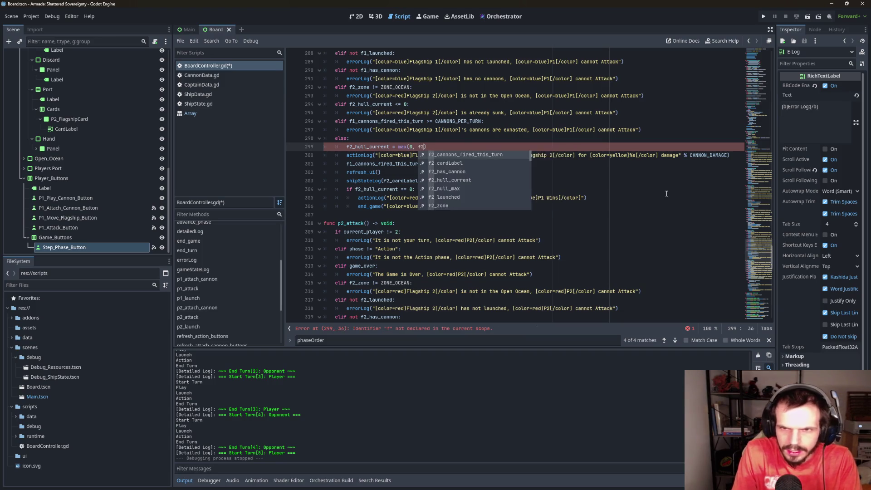
{"action": "key", "text": "Down"}
{"action": "key", "text": "Return"}
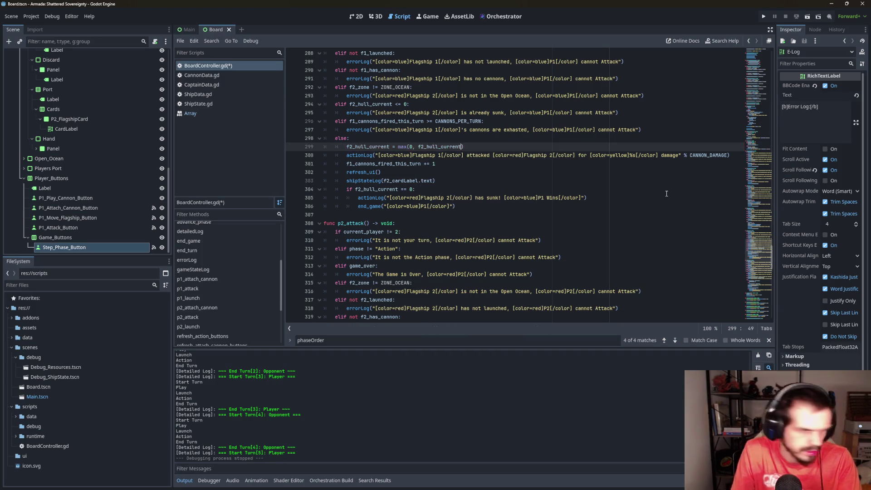
{"action": "type", "text": "- CAN"}
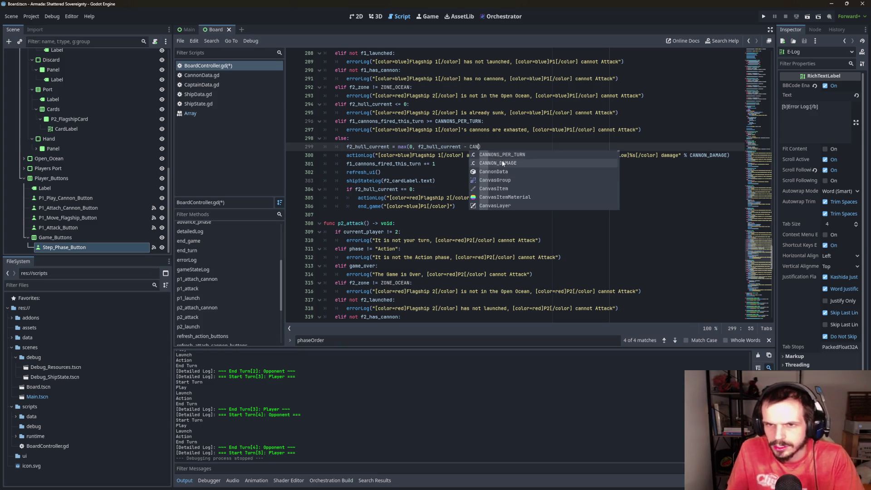
{"action": "left_click", "coordinate": [502, 163]}
{"action": "left_click", "coordinate": [517, 147]}
{"action": "left_click_drag", "start_coordinate": [518, 146], "coordinate": [343, 147]}
{"action": "key", "text": "ctrl+c"}
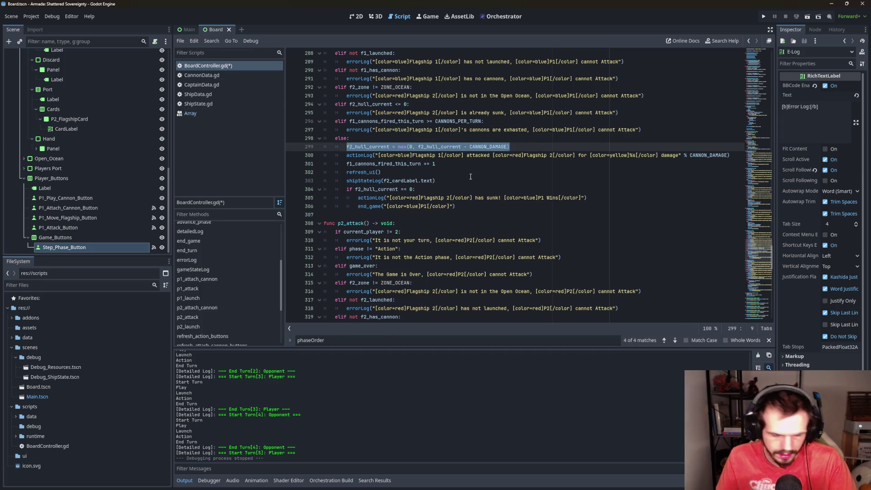
Paste the hull line over p2_attack's lines 328–331 and change both f2 to f1
{"action": "scroll", "coordinate": [475, 224], "scroll_direction": "down", "scroll_amount": 9}
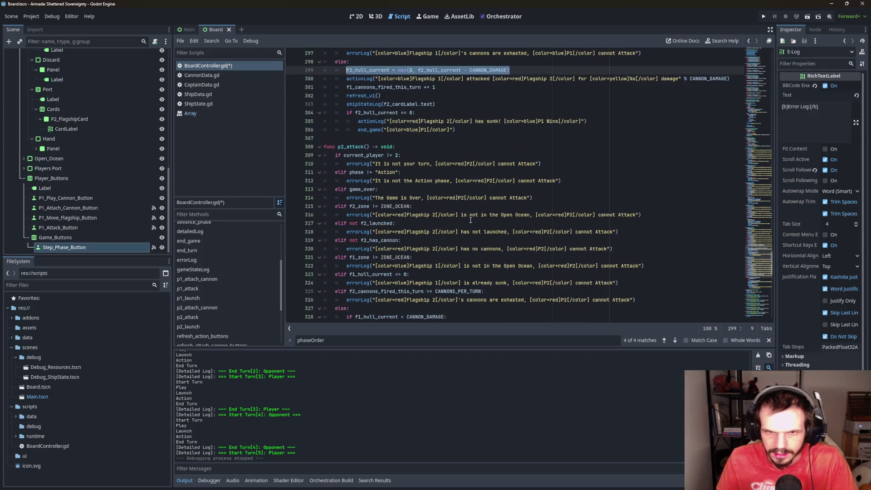
{"action": "left_click_drag", "start_coordinate": [454, 184], "coordinate": [347, 164]}
{"action": "key", "text": "ctrl+v"}
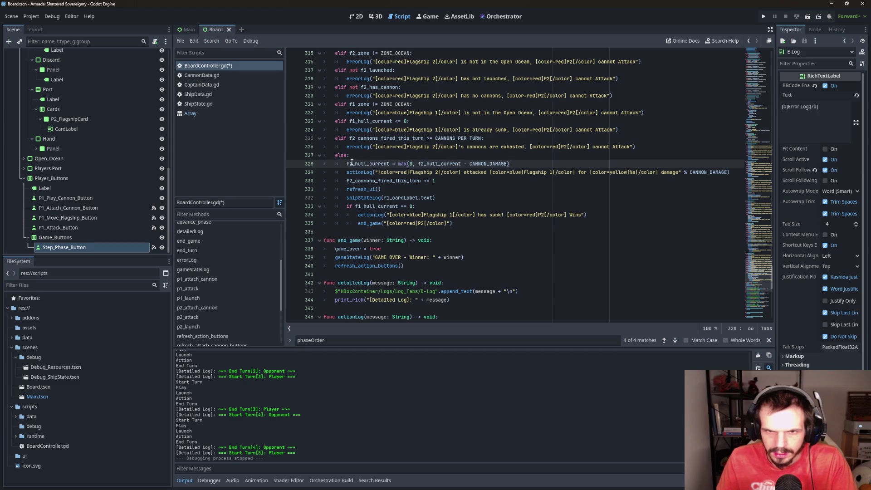
{"action": "key", "text": "BackSpace"}
{"action": "type", "text": "1"}
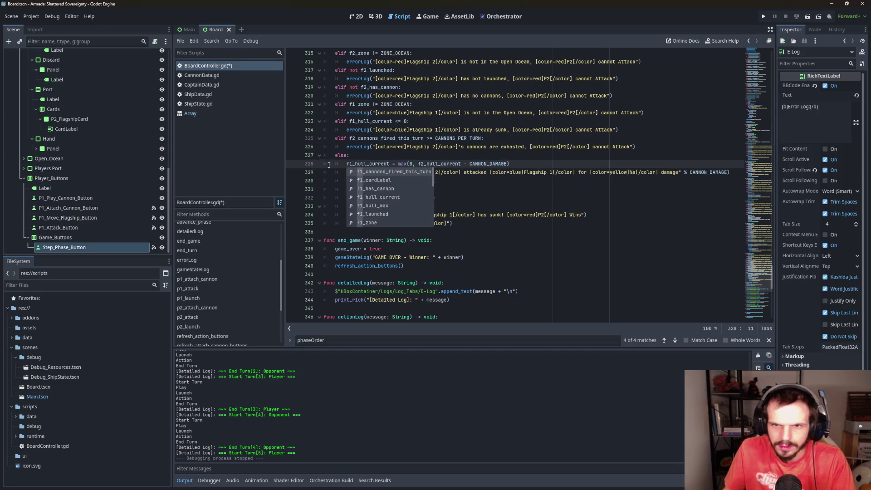
{"action": "left_click", "coordinate": [424, 164]}
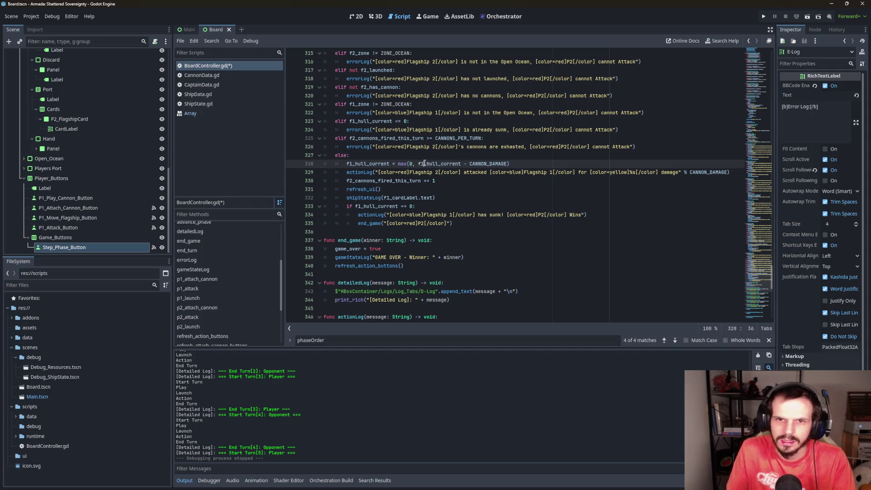
{"action": "key", "text": "BackSpace"}
{"action": "type", "text": "1"}
{"action": "key", "text": "End"}
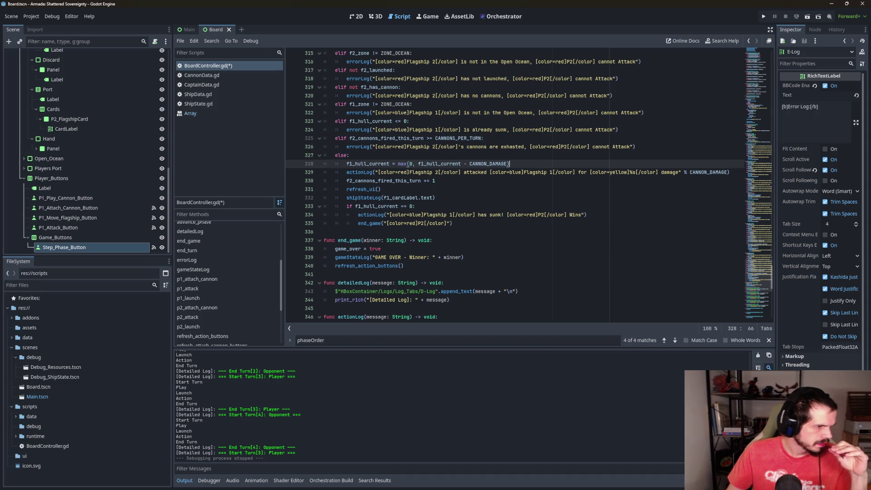
Run the game, attach a cannon, launch the player's flagship into Open Ocean, and attack
{"action": "left_click", "coordinate": [416, 206]}
{"action": "left_click", "coordinate": [766, 15]}
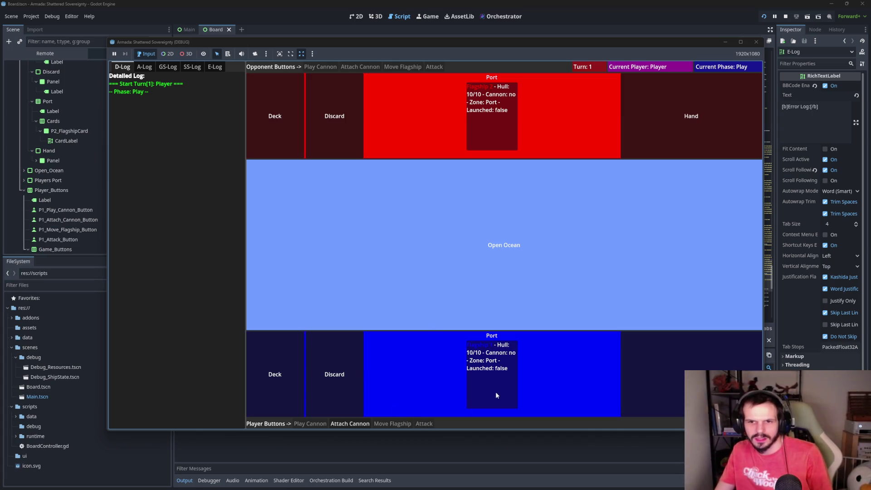
{"action": "left_click", "coordinate": [350, 423]}
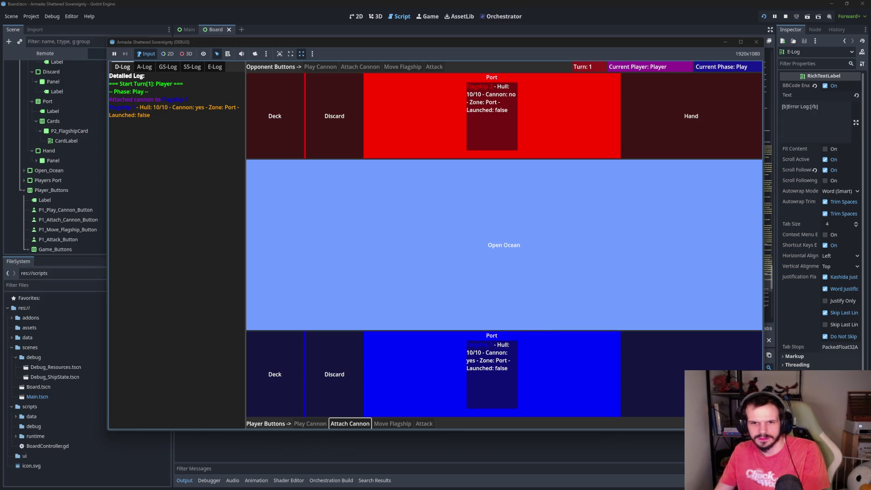
{"action": "key", "text": "space"}
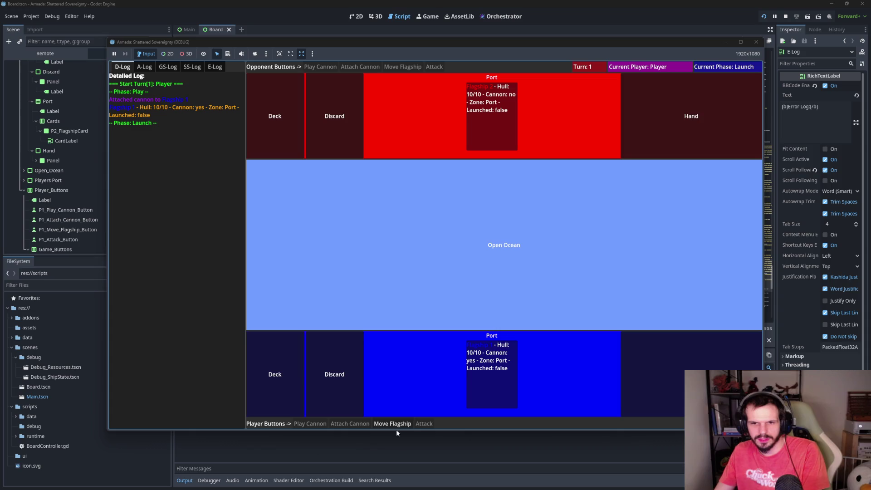
{"action": "left_click", "coordinate": [394, 424]}
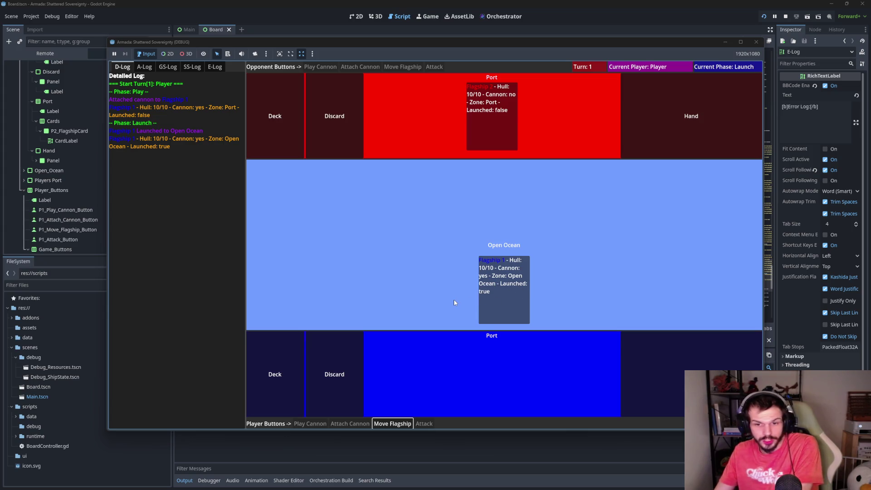
{"action": "left_click", "coordinate": [417, 425]}
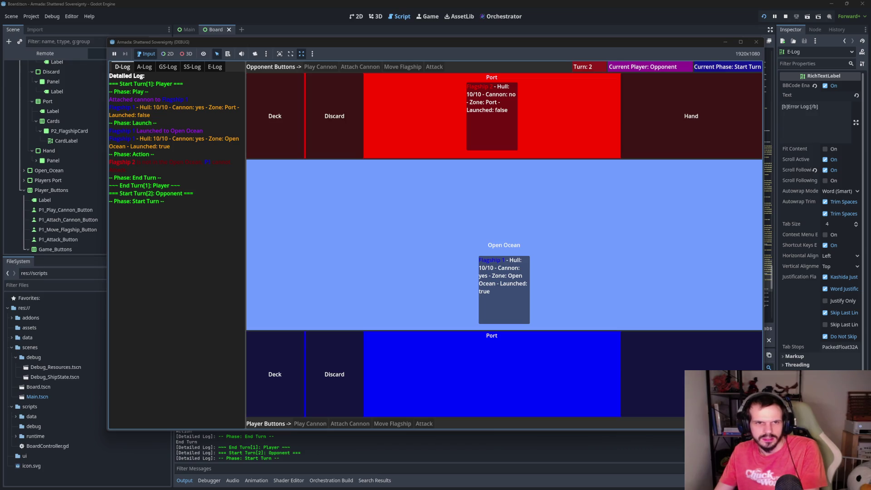
Arm and launch Flagship 2, then trade attacks between the two flagships
{"action": "left_click", "coordinate": [361, 69]}
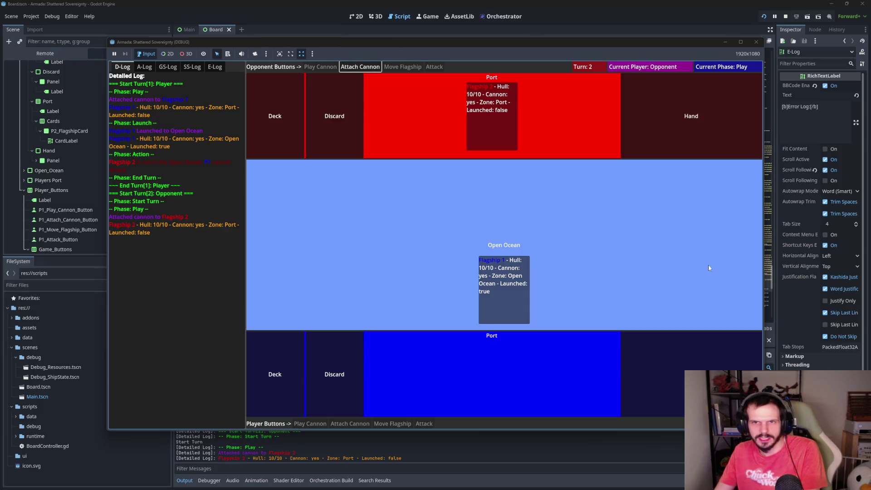
{"action": "left_click", "coordinate": [419, 67]}
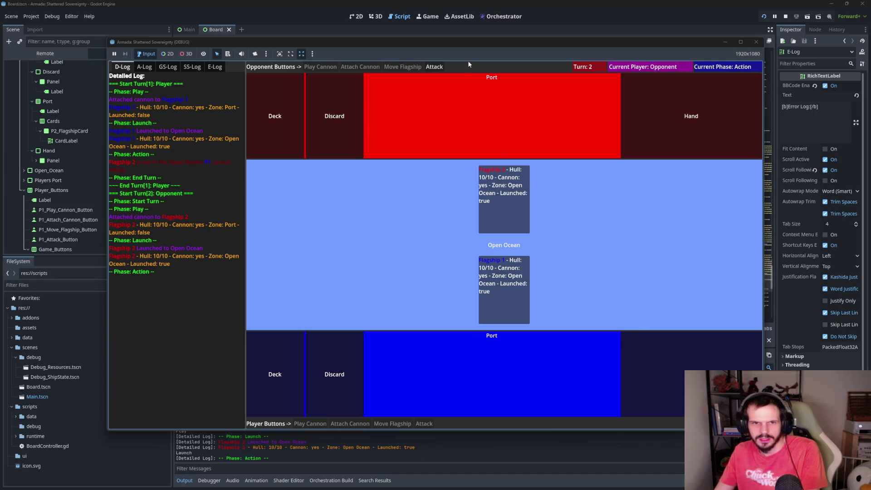
{"action": "left_click", "coordinate": [435, 68]}
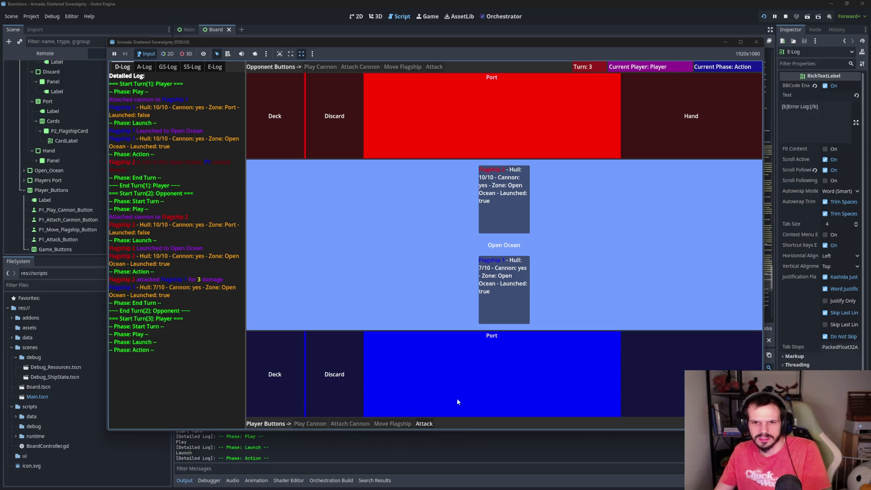
{"action": "left_click", "coordinate": [423, 424]}
{"action": "left_click", "coordinate": [425, 425]}
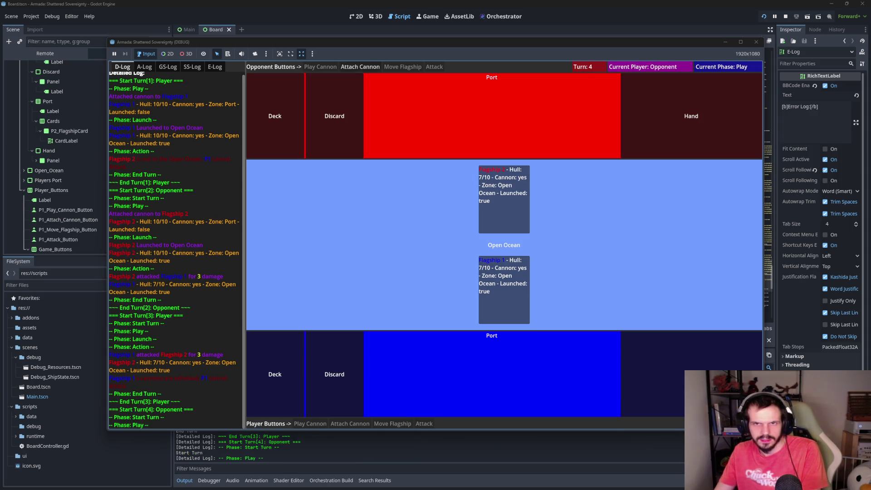
Keep attacking until Flagship 1 sinks at 0/10 hull, then stop the game
{"action": "left_click", "coordinate": [434, 67]}
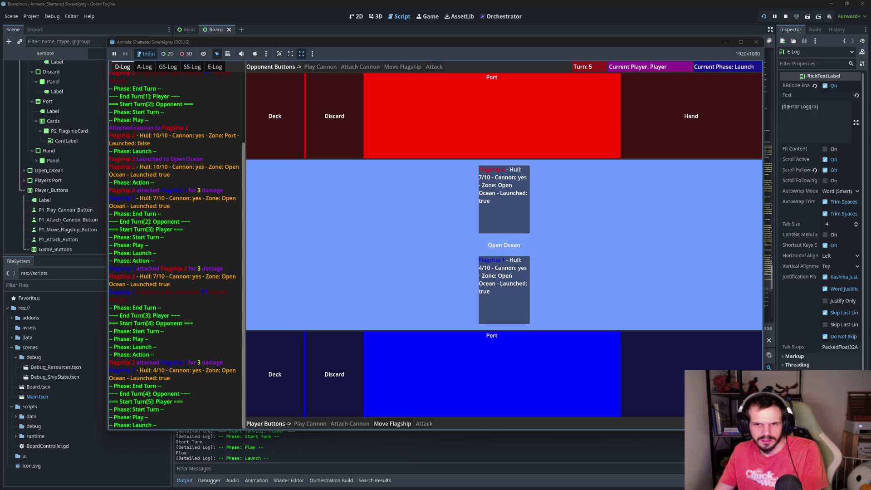
{"action": "left_click", "coordinate": [421, 425]}
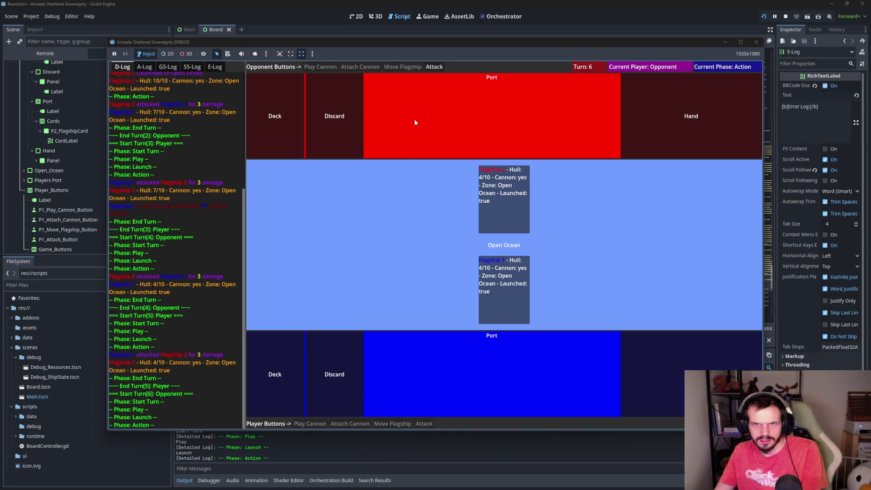
{"action": "left_click", "coordinate": [434, 67]}
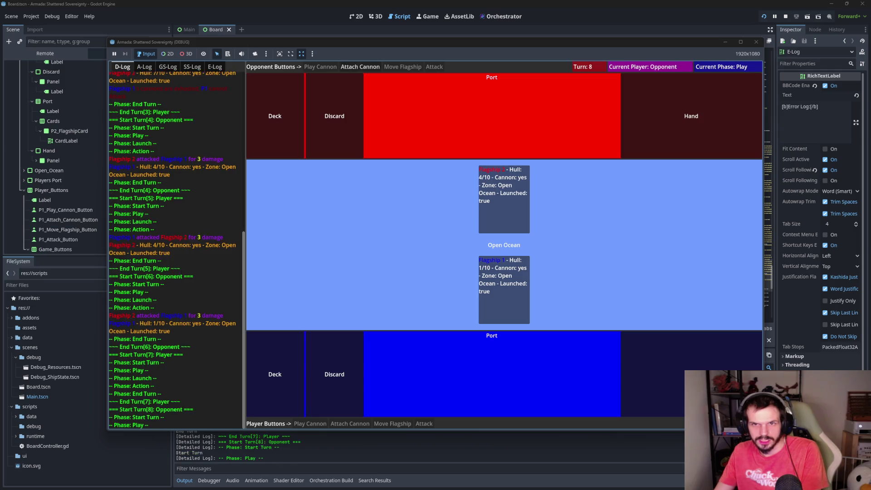
{"action": "left_click", "coordinate": [429, 67]}
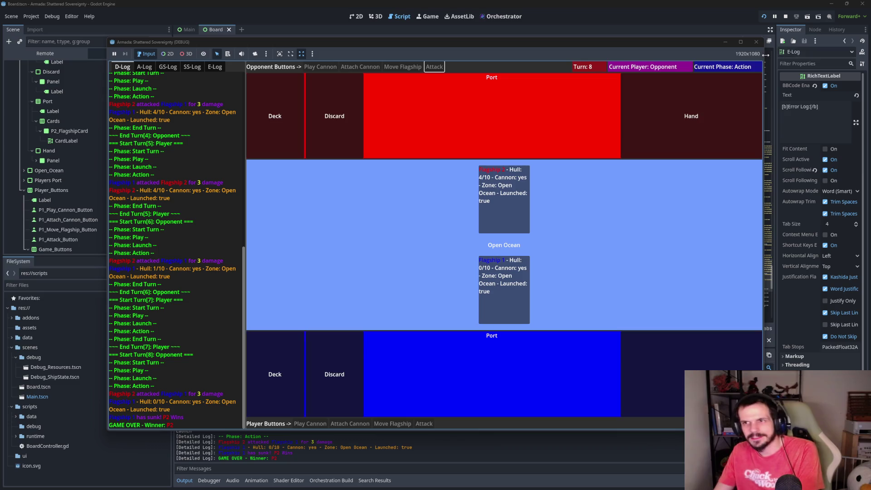
{"action": "left_click", "coordinate": [756, 41]}
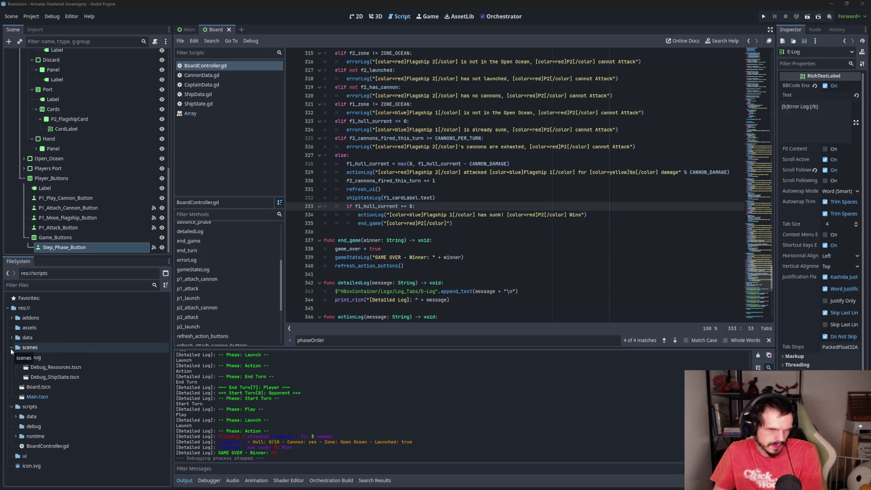
Expand res://scripts/data to show CannonData.gd, CaptainData.gd and ShipData.gd
{"action": "left_click", "coordinate": [15, 416]}
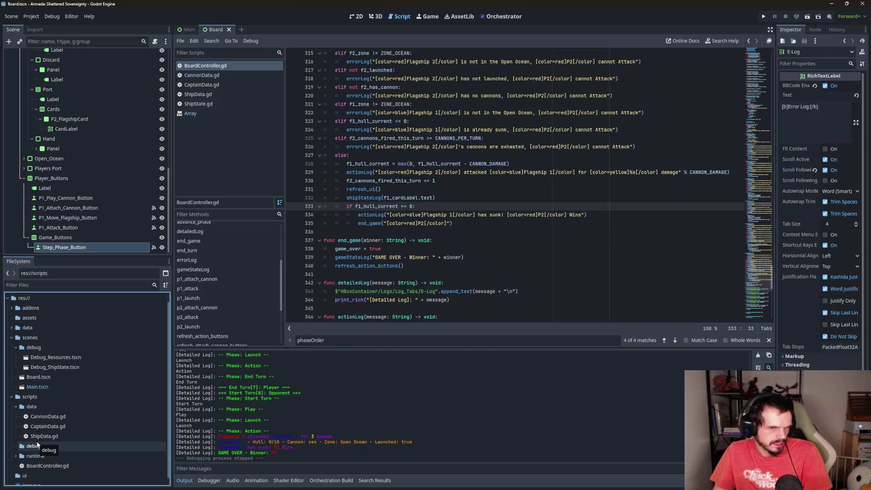
Create a new folder named game inside scripts
{"action": "left_click", "coordinate": [17, 410]}
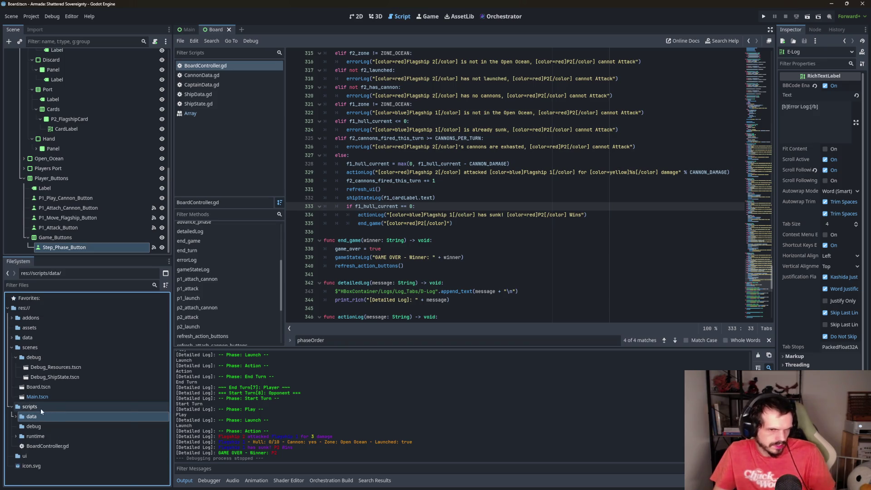
{"action": "right_click", "coordinate": [40, 409]}
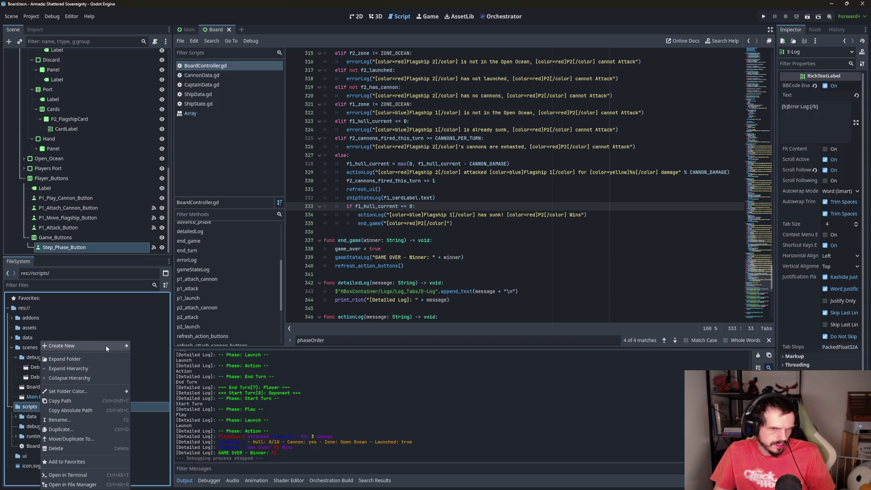
{"action": "mouse_move", "coordinate": [107, 347]}
{"action": "left_click", "coordinate": [156, 347]}
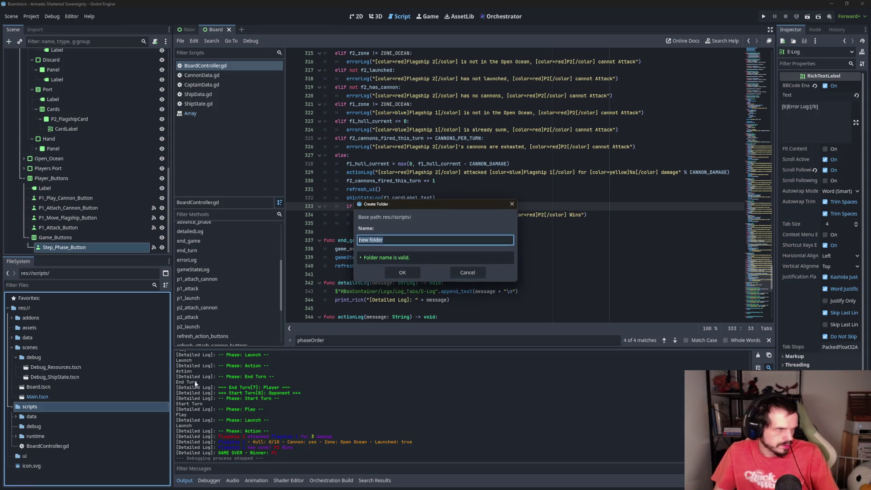
{"action": "type", "text": "game"}
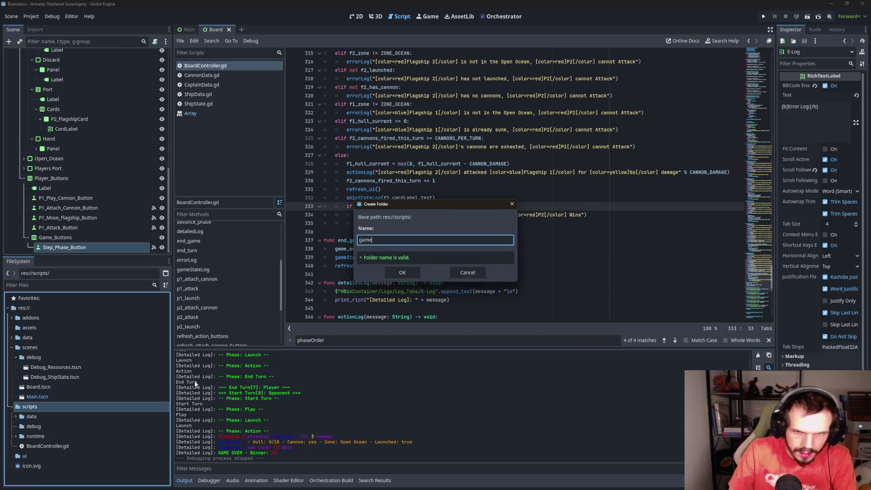
{"action": "left_click", "coordinate": [403, 272]}
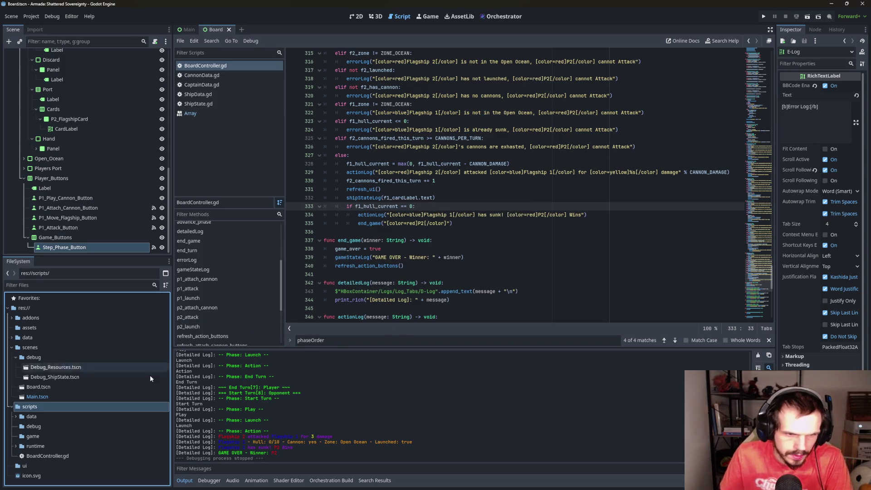
Create a new script GameState.gd inside the game folder
{"action": "left_click", "coordinate": [39, 437]}
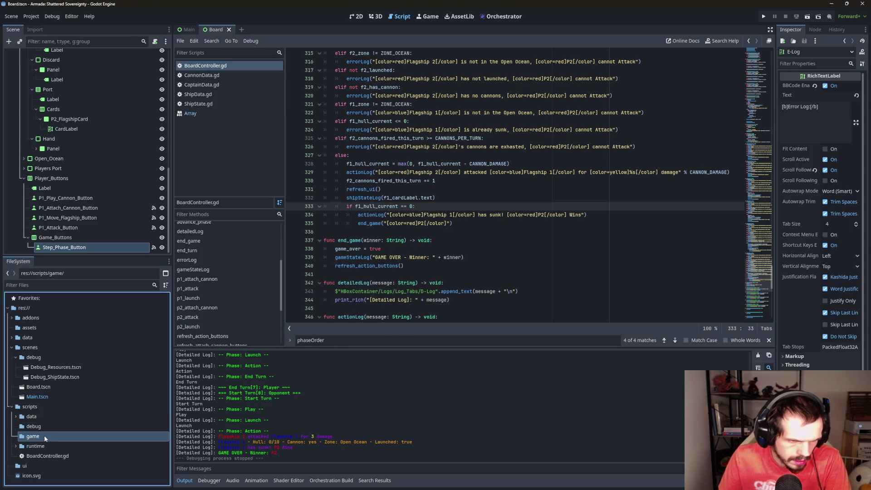
{"action": "right_click", "coordinate": [36, 441]}
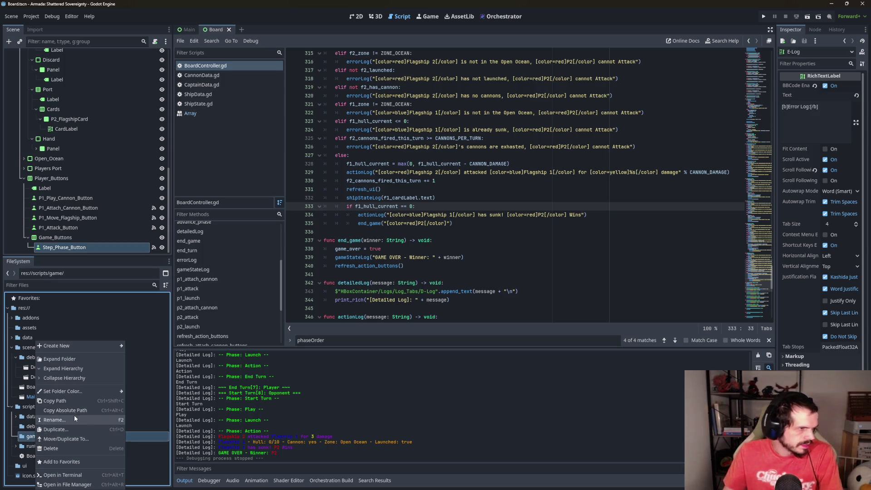
{"action": "mouse_move", "coordinate": [87, 344]}
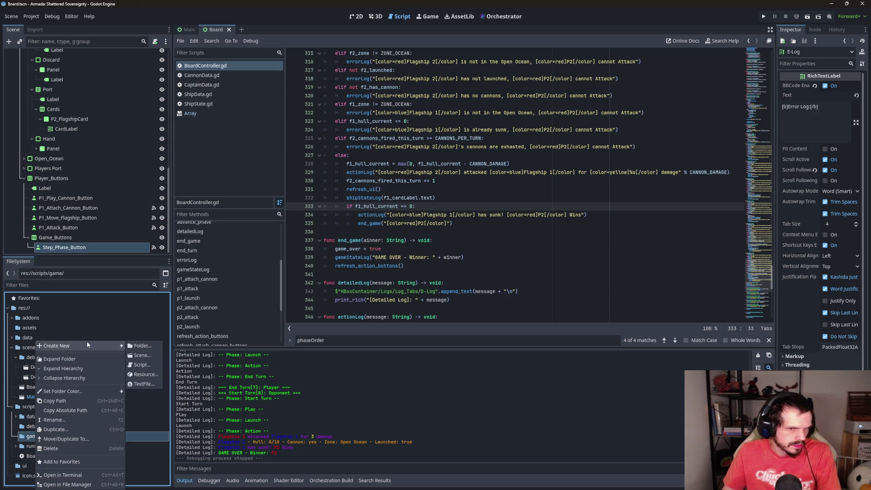
{"action": "left_click", "coordinate": [150, 364]}
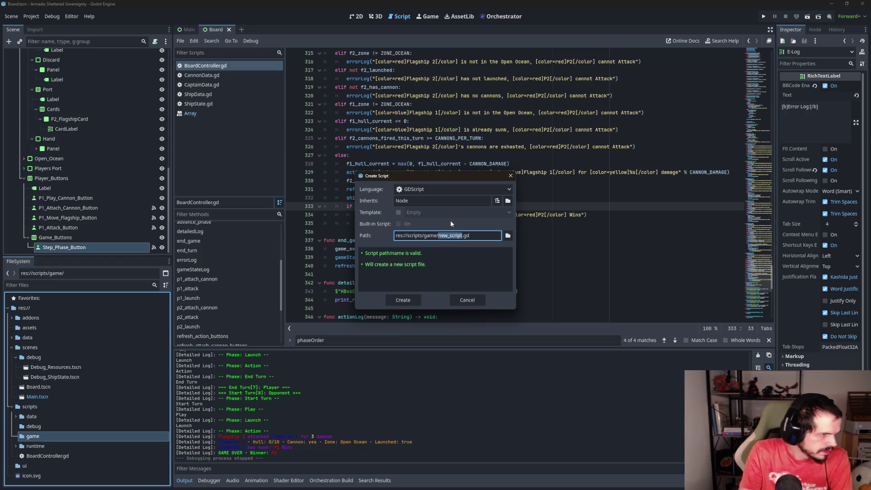
{"action": "type", "text": "GameState"}
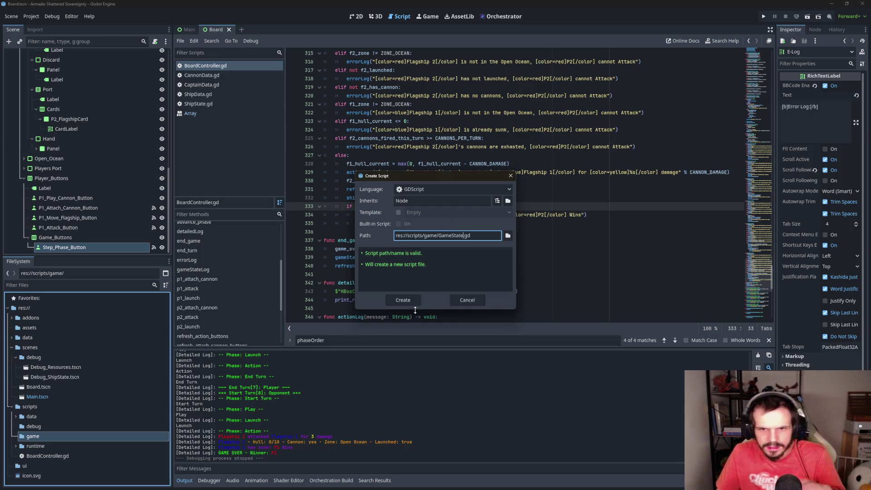
{"action": "left_click", "coordinate": [402, 300]}
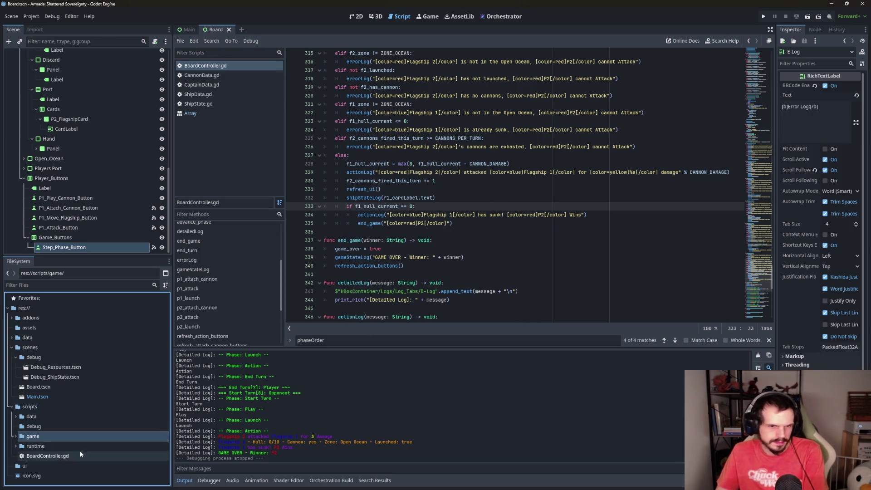
{"action": "left_click", "coordinate": [54, 440]}
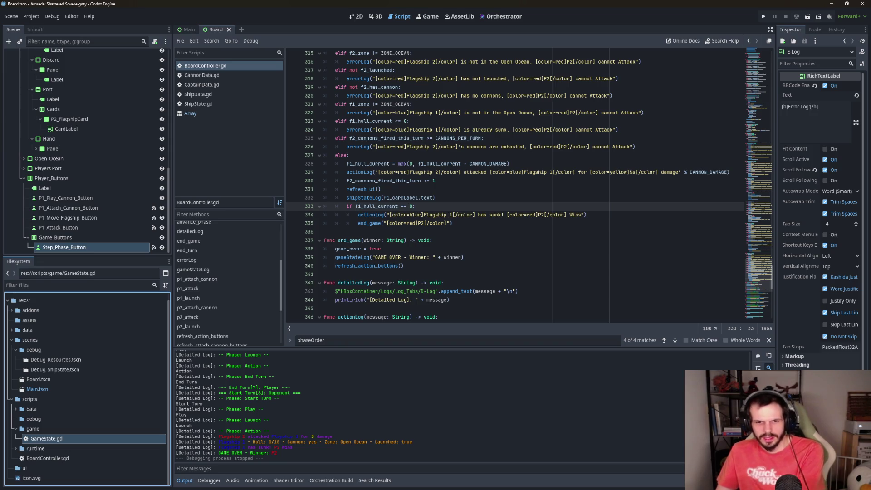
Expand the scripts/game folder in the FileSystem dock to reveal GameState.gd
{"action": "mouse_move", "coordinate": [255, 486]}
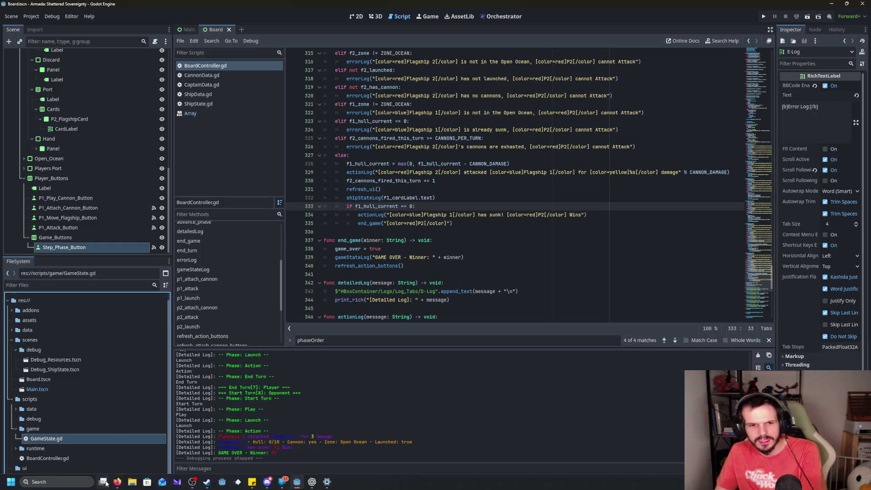
{"action": "mouse_move", "coordinate": [117, 482]}
{"action": "mouse_move", "coordinate": [104, 455]}
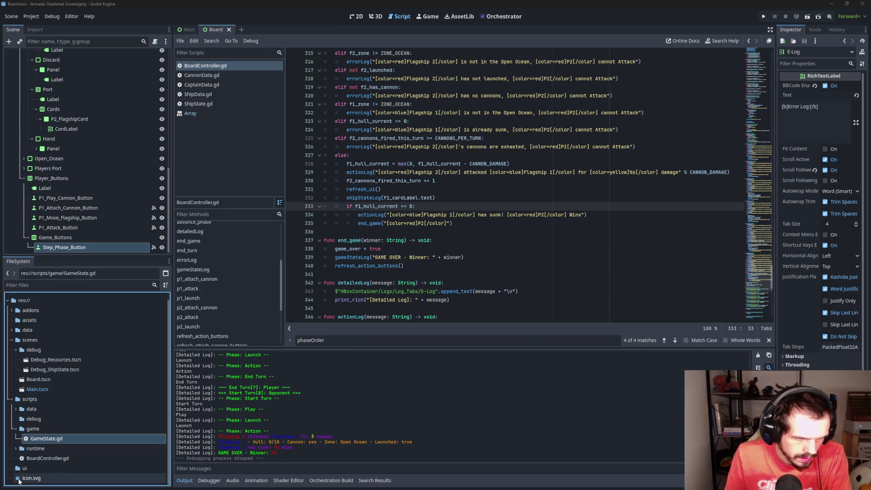
Expand scripts/data to list CannonData.gd, CaptainData.gd and ShipData.gd
{"action": "left_click", "coordinate": [17, 409]}
{"action": "scroll", "coordinate": [54, 408], "scroll_direction": "down", "scroll_amount": 1}
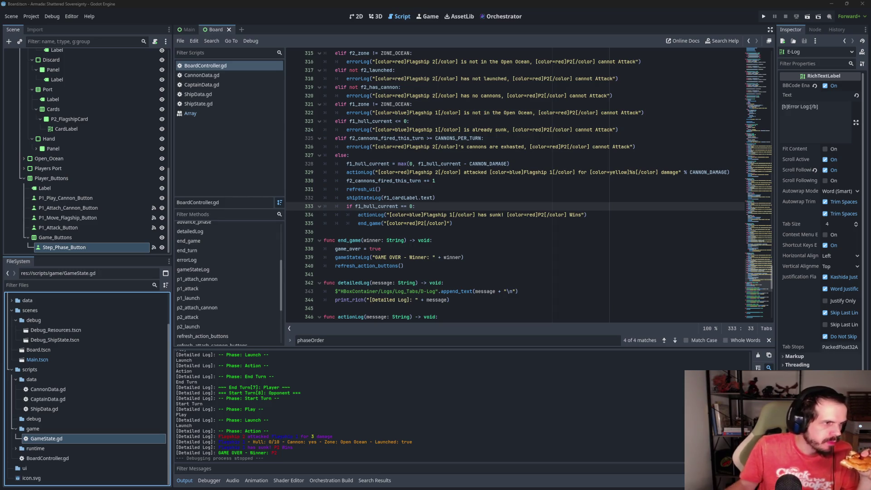
Review CaptainData.gd and CannonData.gd, ending on ShipData.gd with its name, cost and hull_max exports
{"action": "left_click", "coordinate": [240, 87]}
{"action": "left_click", "coordinate": [220, 93]}
{"action": "left_click", "coordinate": [211, 85]}
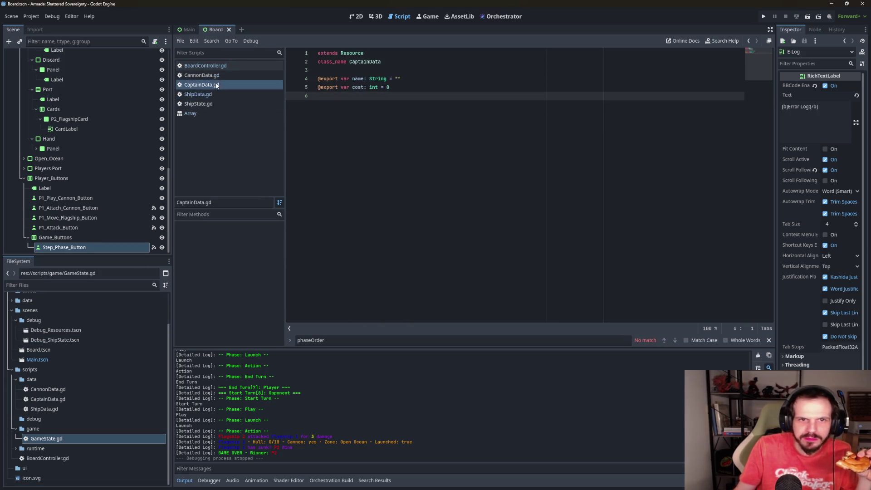
{"action": "left_click", "coordinate": [219, 74]}
{"action": "left_click", "coordinate": [218, 94]}
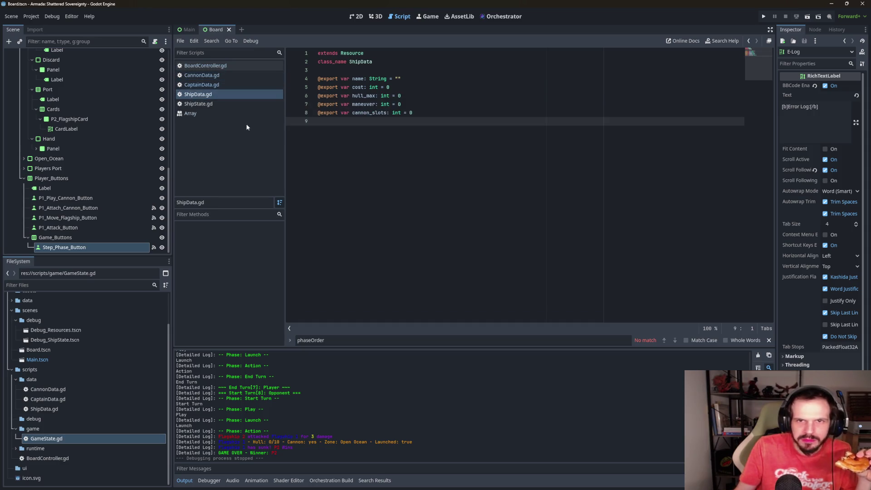